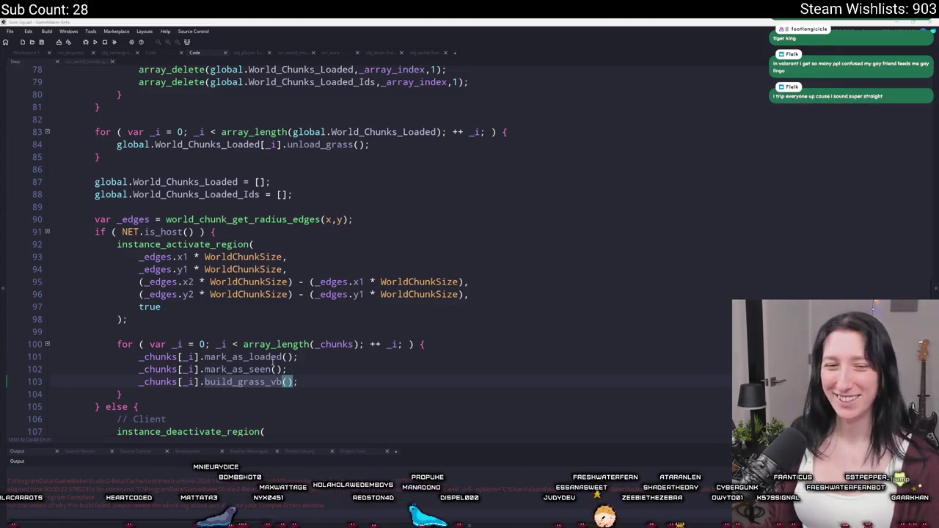
# Jump from the build_grass_vb call on line 103 to its definition at line 229 of scr_world_chunks.
pyautogui.hotkey('alt', 'Tab')
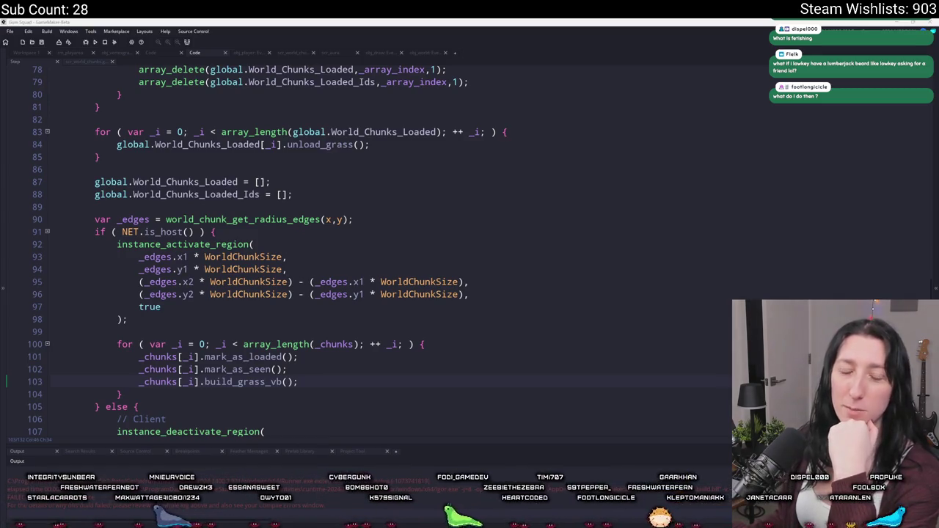
pyautogui.scroll(1, 362, 278)
pyautogui.click(363, 278)
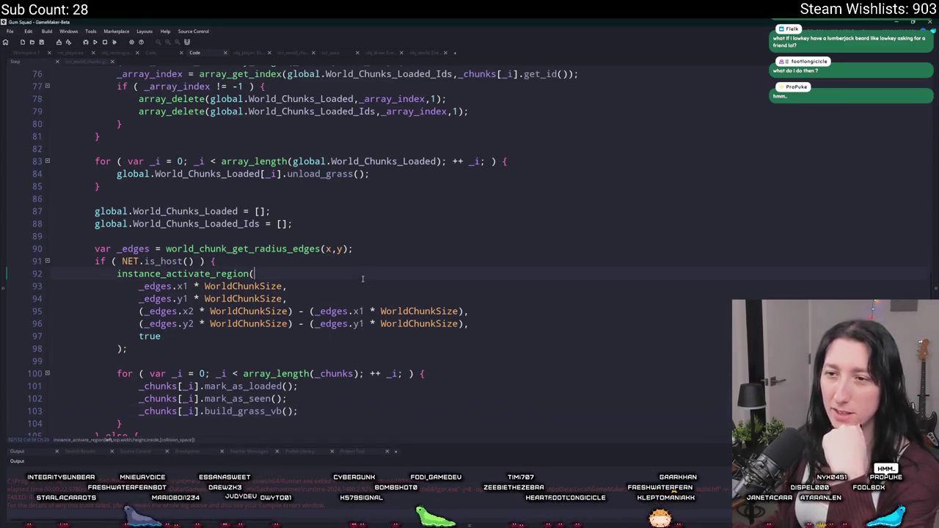
pyautogui.scroll(-2, 352, 280)
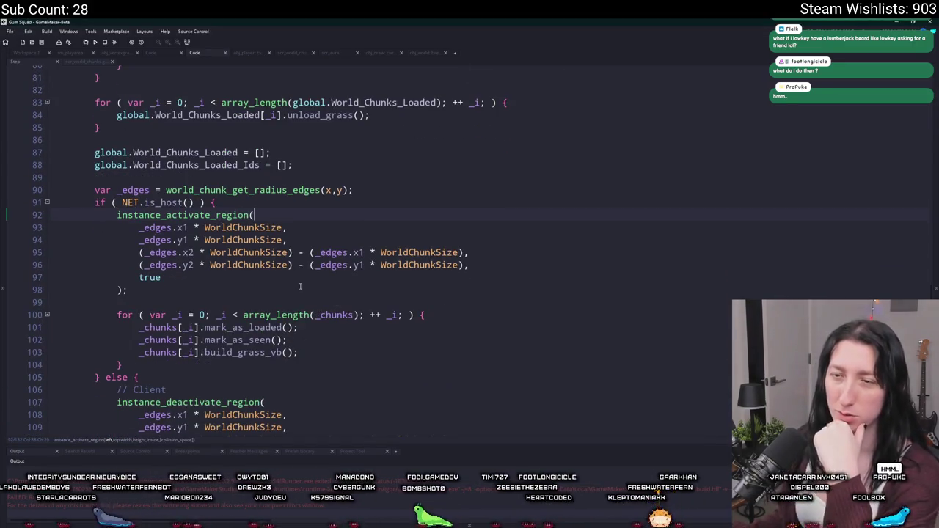
pyautogui.click(288, 353)
pyautogui.scroll(2, 338, 253)
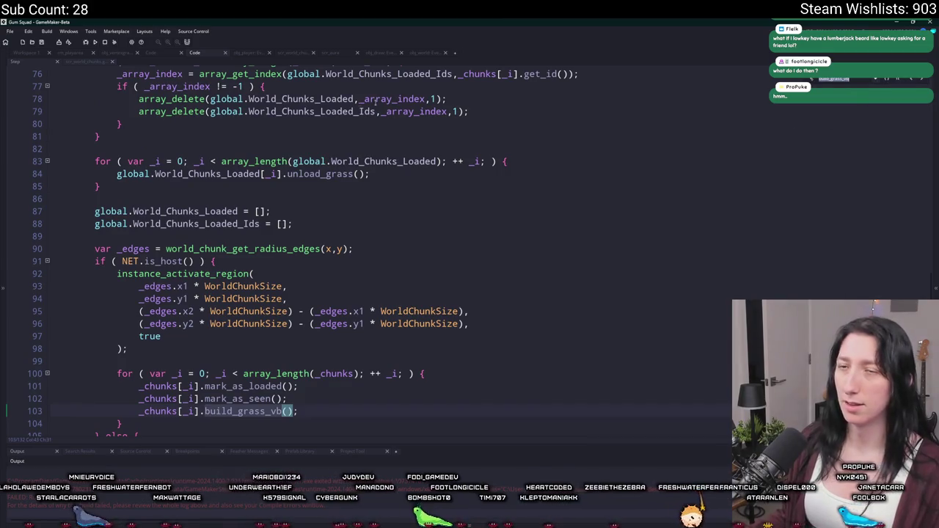
pyautogui.press('F12')
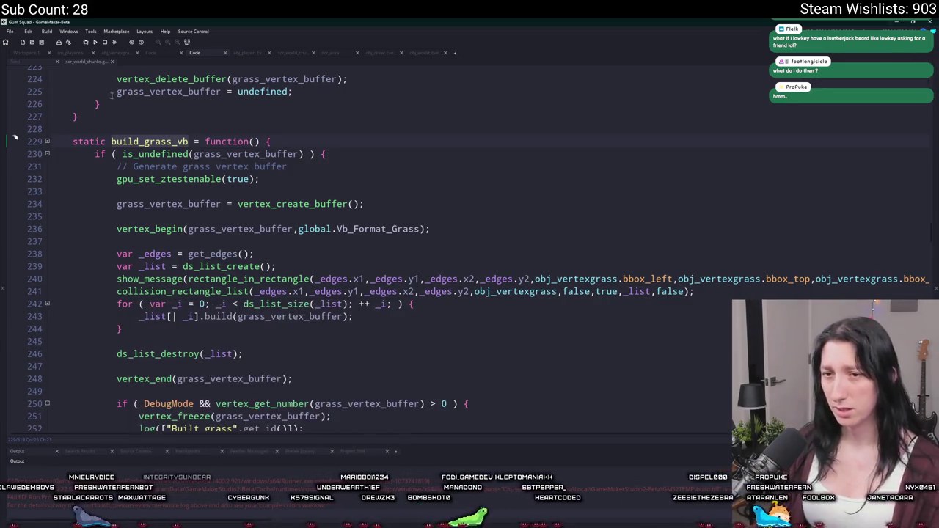
# Add an empty with ( obj_vertexgrass ) { } block inside the for loop.
pyautogui.click(441, 303)
pyautogui.press('Return')
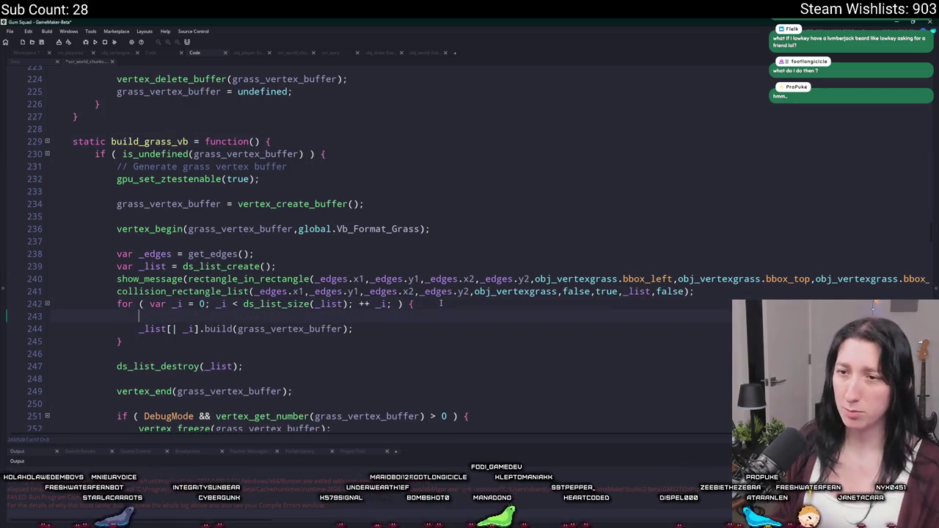
pyautogui.write('with ( ')
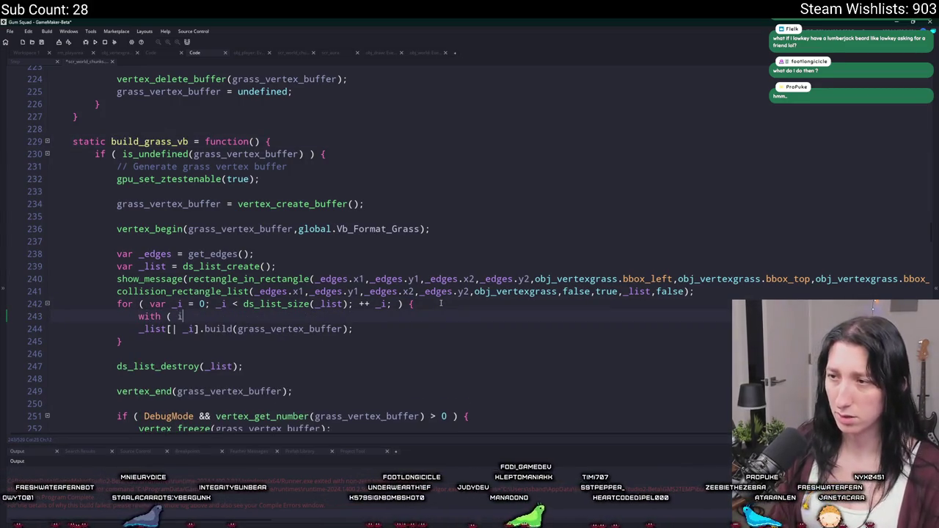
pyautogui.write('obj_vertexgrass ) {')
pyautogui.press('Return')
pyautogui.write('}')
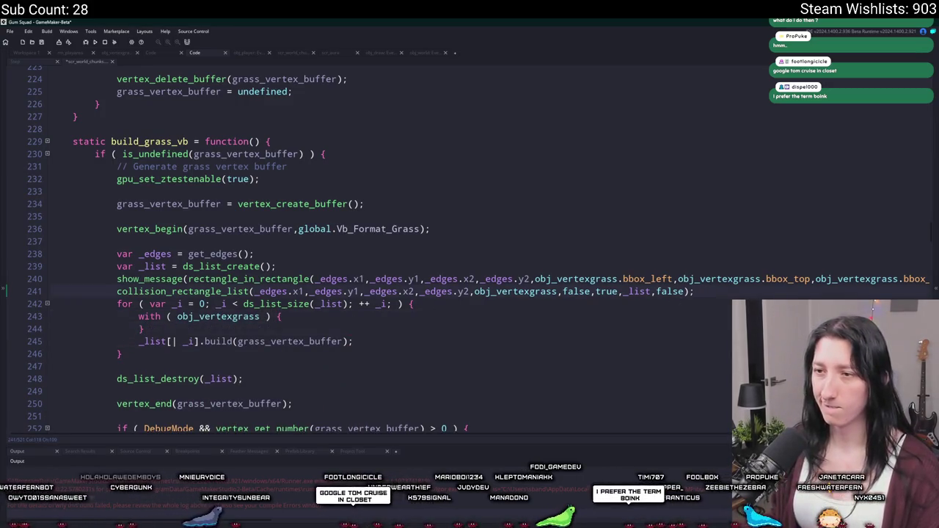
# Copy the rectangle_in_rectangle call into the with block and delete the show_message line.
pyautogui.hotkey('ctrl', 'Left')
pyautogui.hotkey('ctrl', 'Left')
pyautogui.hotkey('ctrl', 'Left')
pyautogui.click(189, 279)
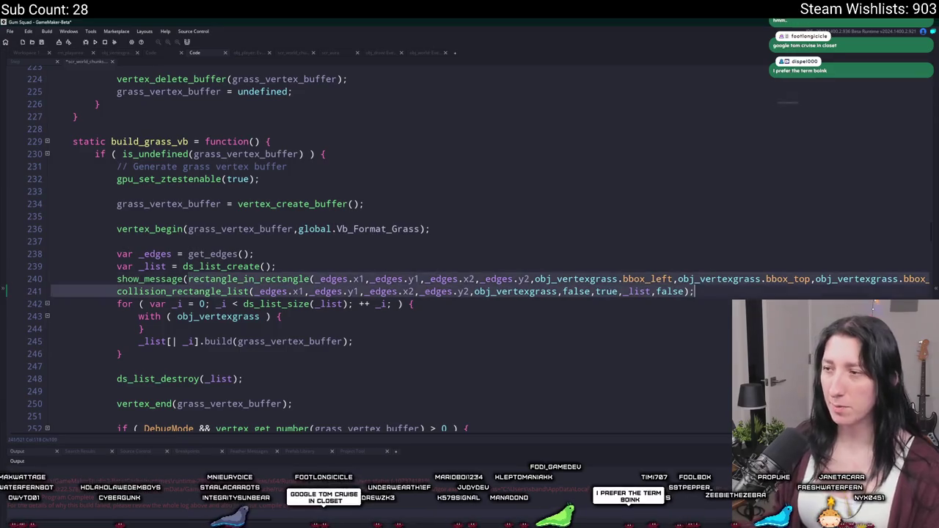
pyautogui.press('End')
pyautogui.hotkey('ctrl', 'c')
pyautogui.click(302, 315)
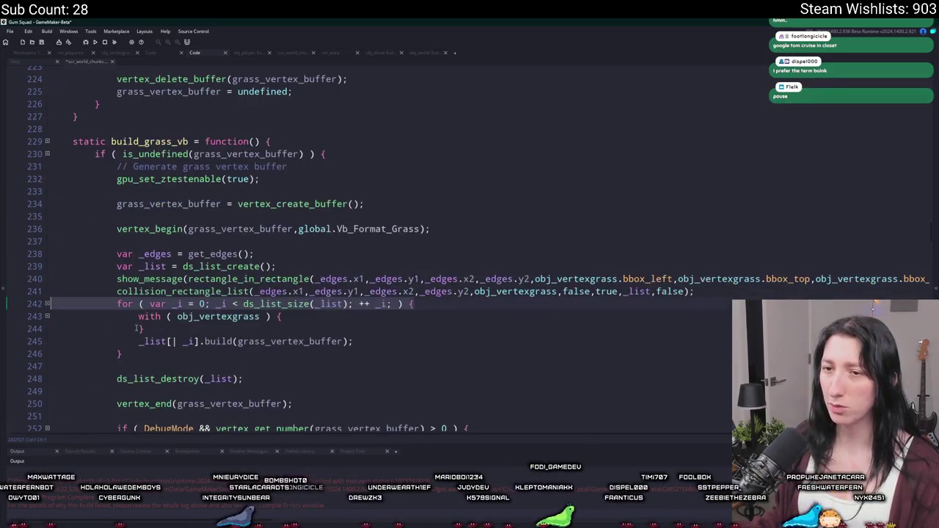
pyautogui.press('Return')
pyautogui.hotkey('ctrl', 'v')
pyautogui.click(111, 282)
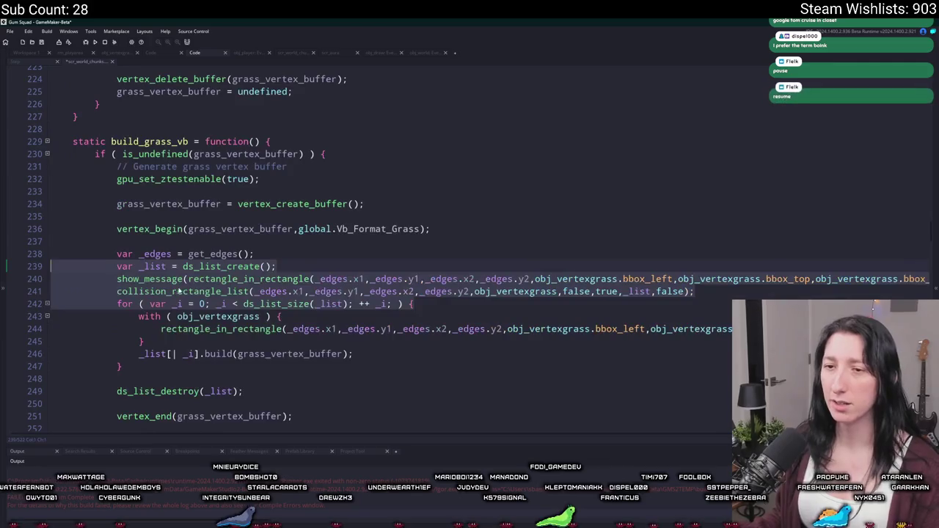
pyautogui.hotkey('ctrl', 'd')
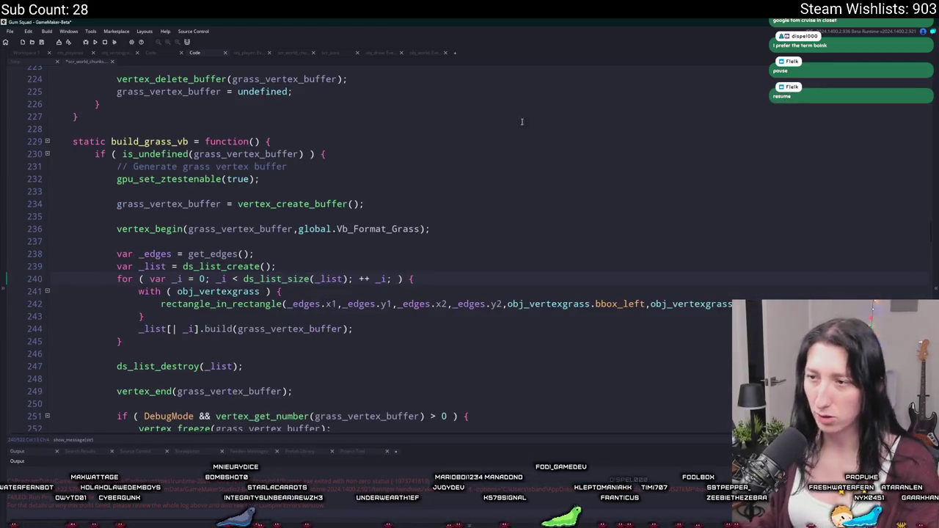
# Strip the obj_vertexgrass. prefixes from the four bbox arguments.
pyautogui.moveTo(591, 304); pyautogui.dragTo(506, 304)
pyautogui.press('BackSpace')
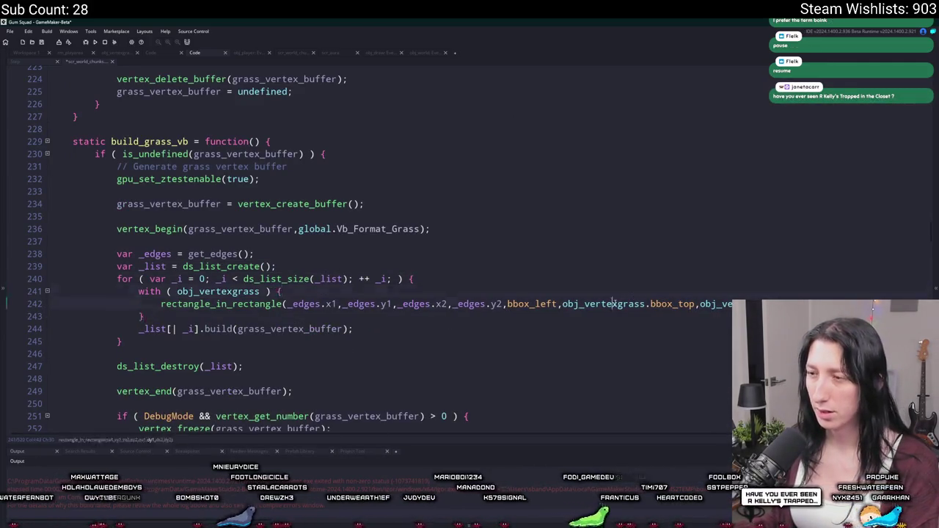
pyautogui.hotkey('ctrl', 'Right')
pyautogui.hotkey('ctrl', 'Right')
pyautogui.hotkey('ctrl', 'Delete')
pyautogui.press('Delete')
pyautogui.hotkey('ctrl', 'Right')
pyautogui.hotkey('ctrl', 'Right')
pyautogui.hotkey('ctrl', 'Delete')
pyautogui.press('Delete')
pyautogui.hotkey('ctrl', 'Right')
pyautogui.hotkey('ctrl', 'Right')
pyautogui.hotkey('ctrl', 'Delete')
pyautogui.press('Delete')
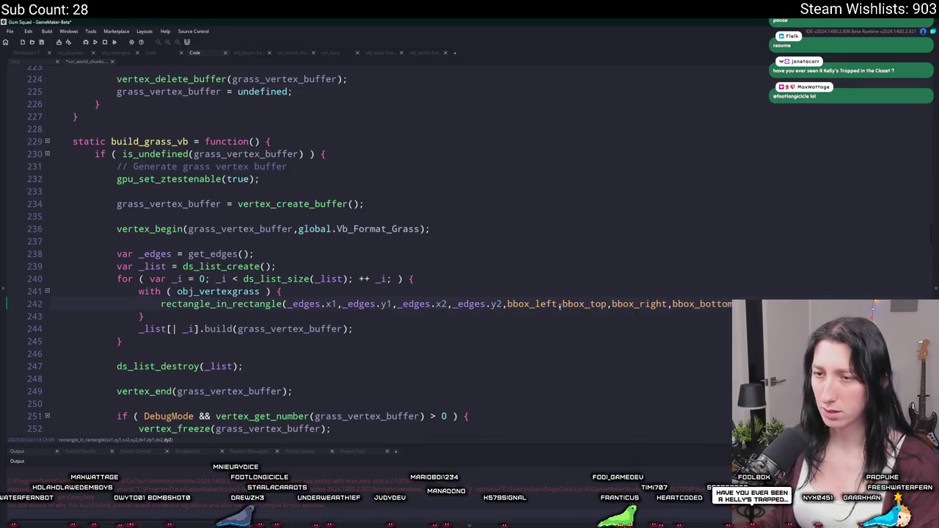
# Move the bbox arguments to the front of the rectangle_in_rectangle call.
pyautogui.hotkey('ctrl', 'Left')
pyautogui.hotkey('ctrl', 'Left')
pyautogui.hotkey('ctrl', 'Left')
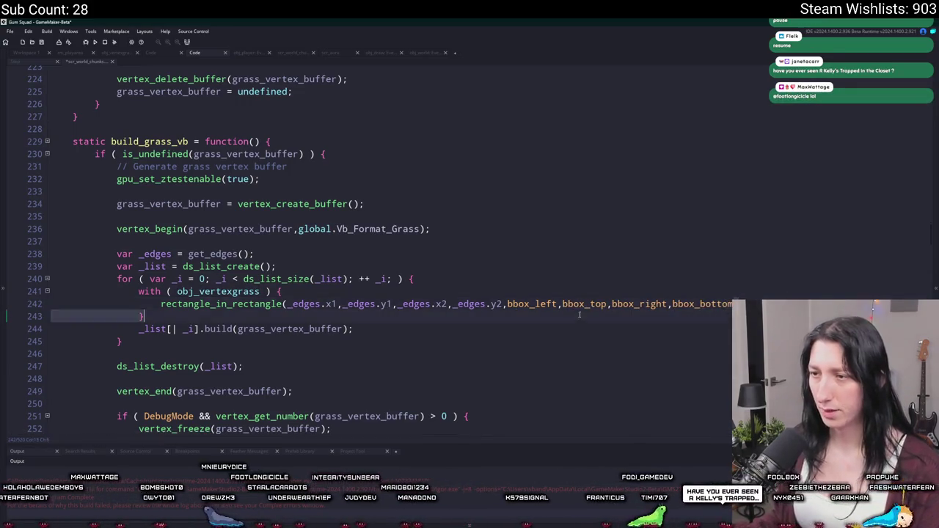
pyautogui.hotkey('ctrl', 'x')
pyautogui.press('BackSpace')
pyautogui.click(286, 304)
pyautogui.hotkey('ctrl', 'v')
pyautogui.write(',')
pyautogui.middleClick(232, 303)
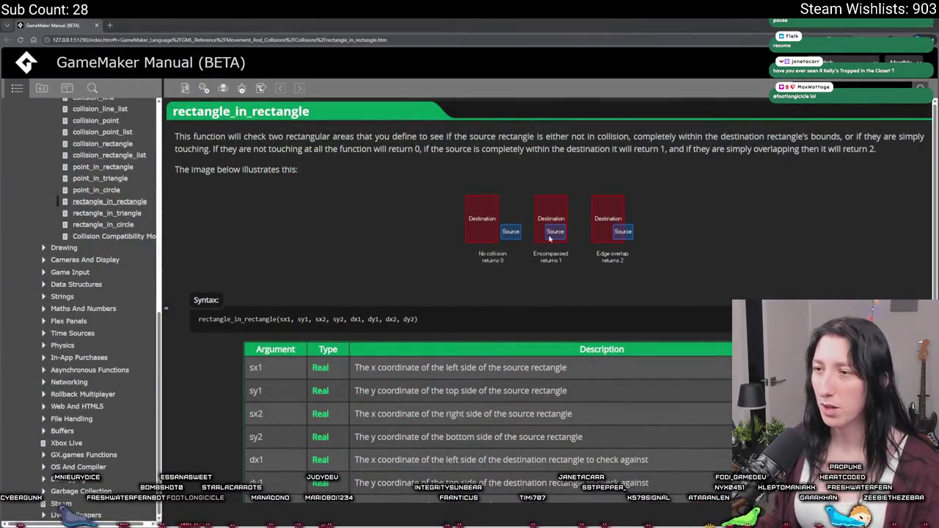
pyautogui.hotkey('alt', 'Tab')
pyautogui.click(161, 304)
pyautogui.write('if (')
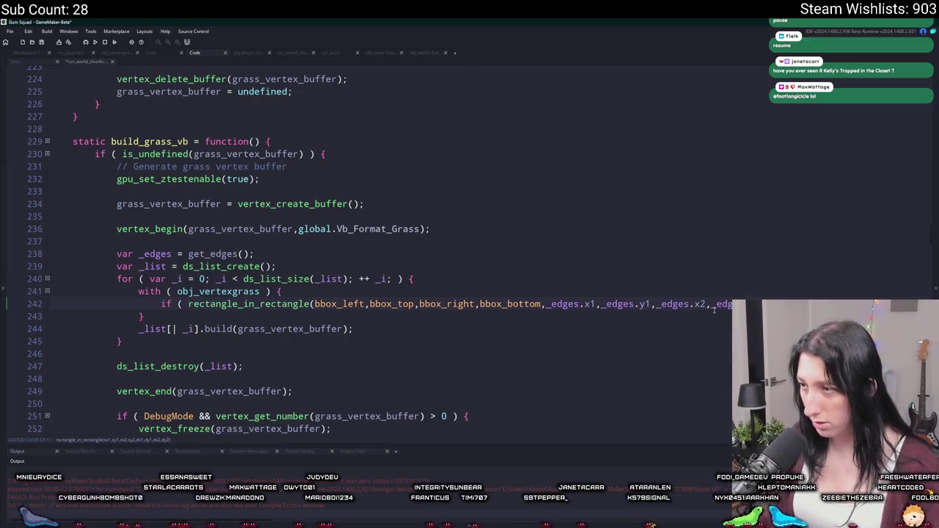
# Move the build call into the if block with an other. prefix, delete the original line, and run.
pyautogui.press('Return')
pyautogui.write('}')
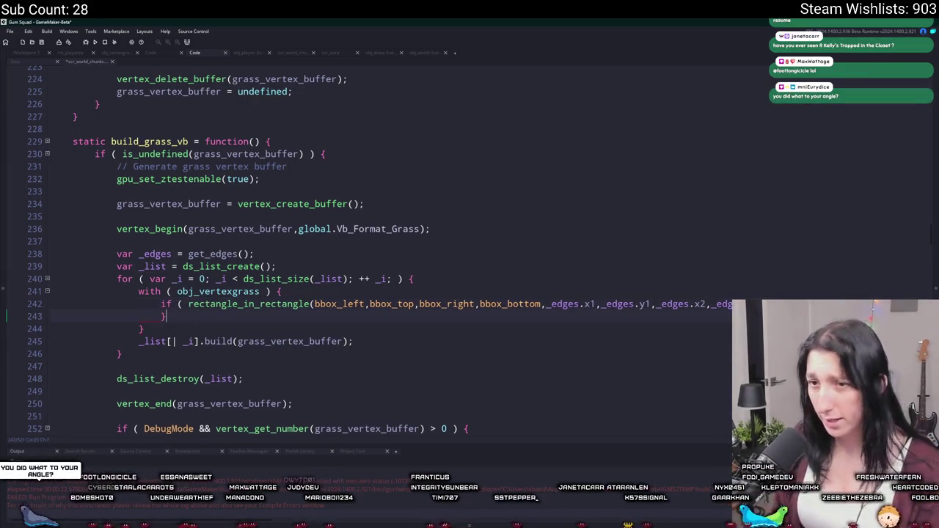
pyautogui.moveTo(354, 341); pyautogui.dragTo(118, 342)
pyautogui.click(139, 342)
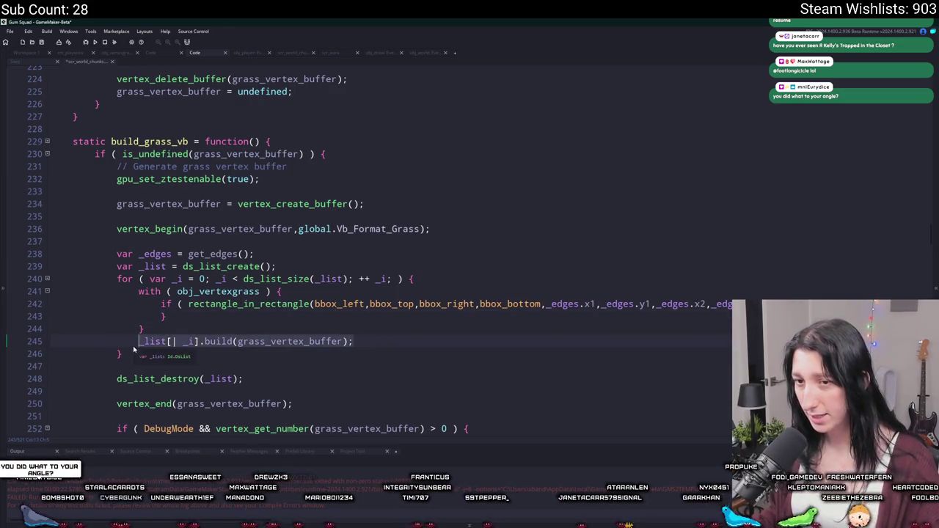
pyautogui.press('Up')
pyautogui.press('Up')
pyautogui.press('Up')
pyautogui.press('End')
pyautogui.press('Return')
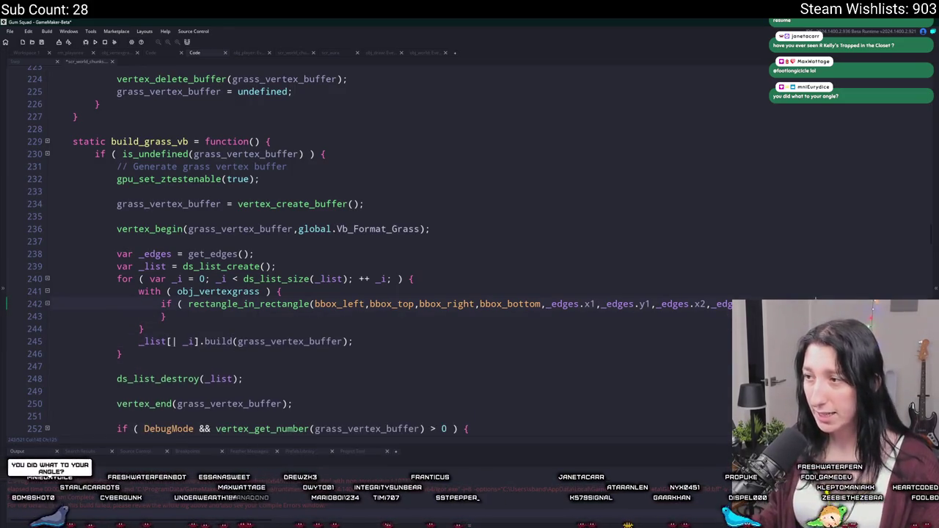
pyautogui.hotkey('ctrl', 'v')
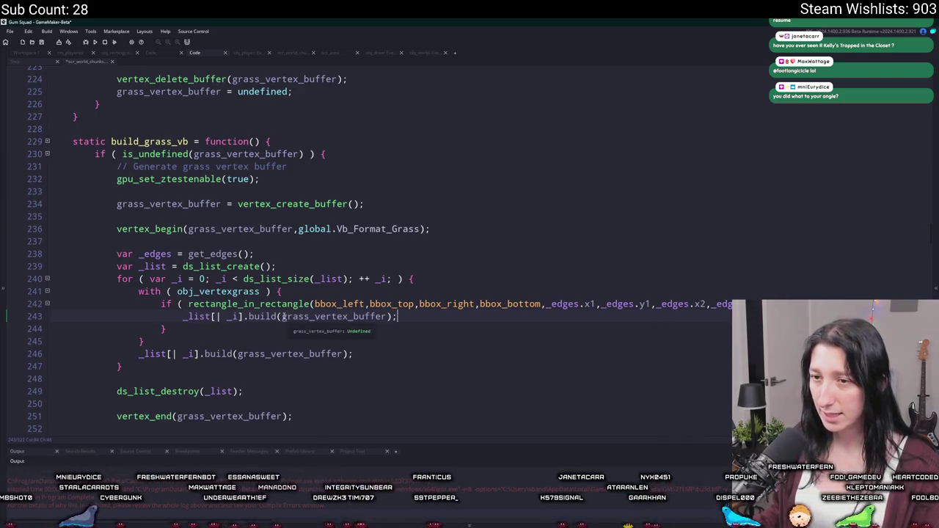
pyautogui.write('other.')
pyautogui.tripleClick(381, 354)
pyautogui.press('Delete')
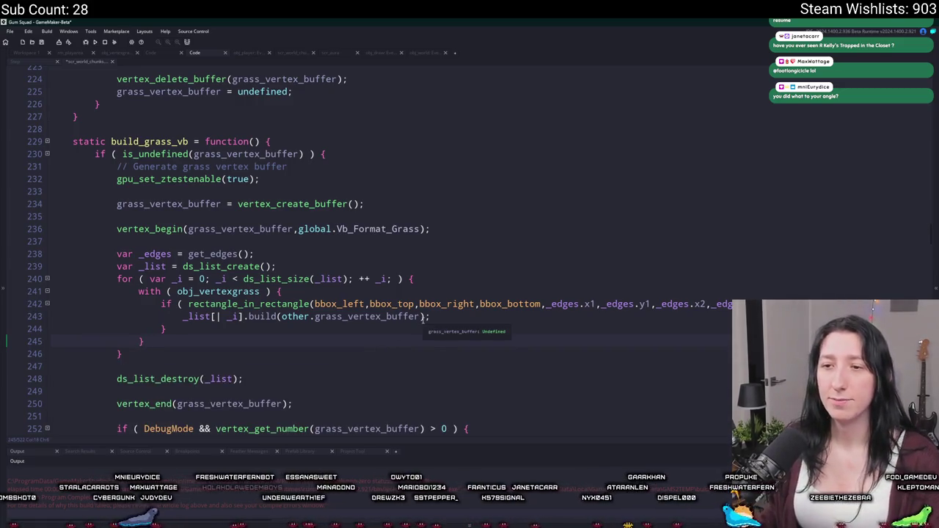
pyautogui.press('F5')
# Delete leftover loop lines 238–240 and the stray brace, then dedent the with obj_vertexgrass block.
pyautogui.scroll(-2, 405, 320)
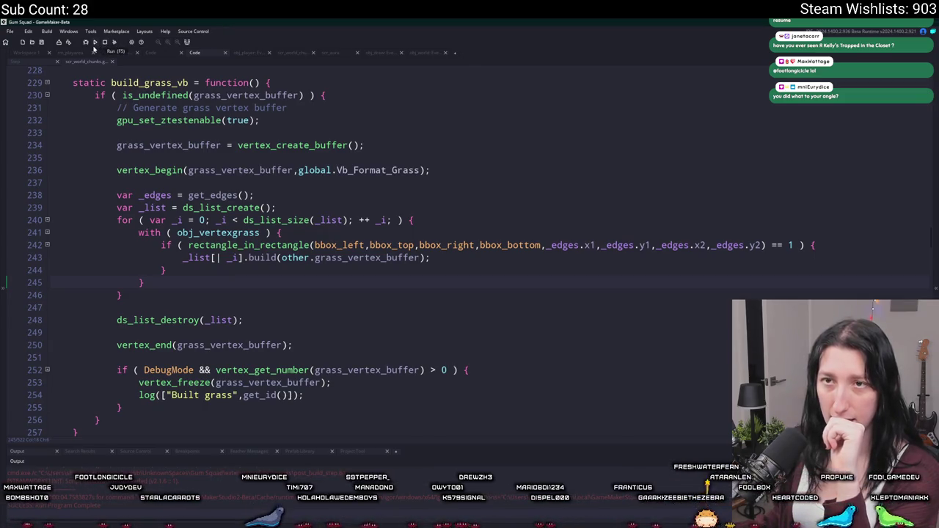
pyautogui.moveTo(415, 220)
pyautogui.mouseDown()
pyautogui.moveTo(29, 209)
pyautogui.moveTo(13, 195)
pyautogui.moveTo(8, 207)
pyautogui.mouseUp()
pyautogui.press('Delete')
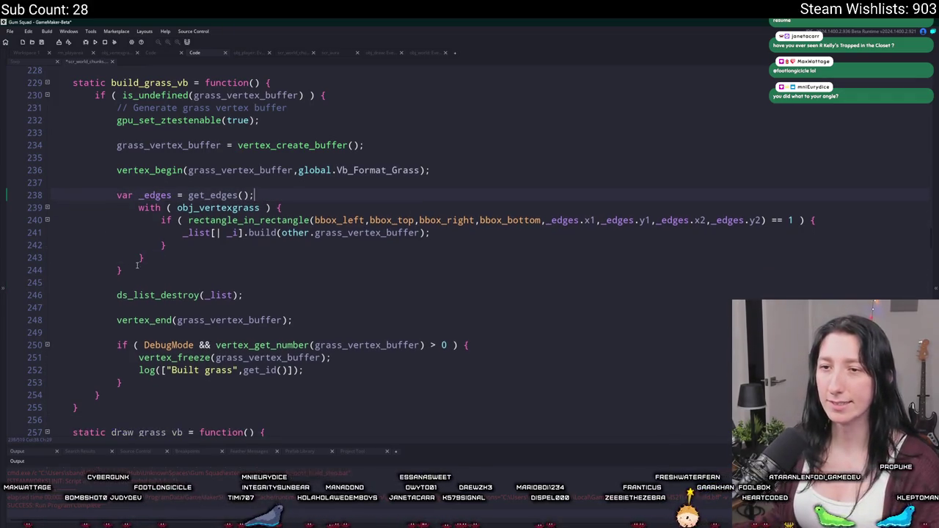
pyautogui.click(65, 273)
pyautogui.press('Delete')
pyautogui.press('Delete')
pyautogui.moveTo(69, 268)
pyautogui.mouseDown()
pyautogui.moveTo(147, 233)
pyautogui.moveTo(139, 208)
pyautogui.mouseUp()
pyautogui.hotkey('shift', 'Tab')
pyautogui.click(407, 210)
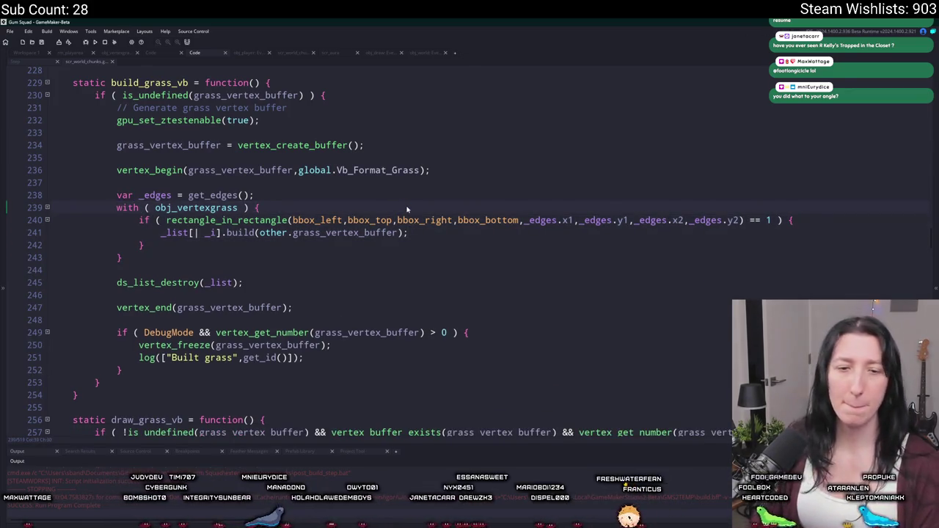
# Run the game, create a lobby, and abort the build_grass_vb code error at line 240.
pyautogui.press('F5')
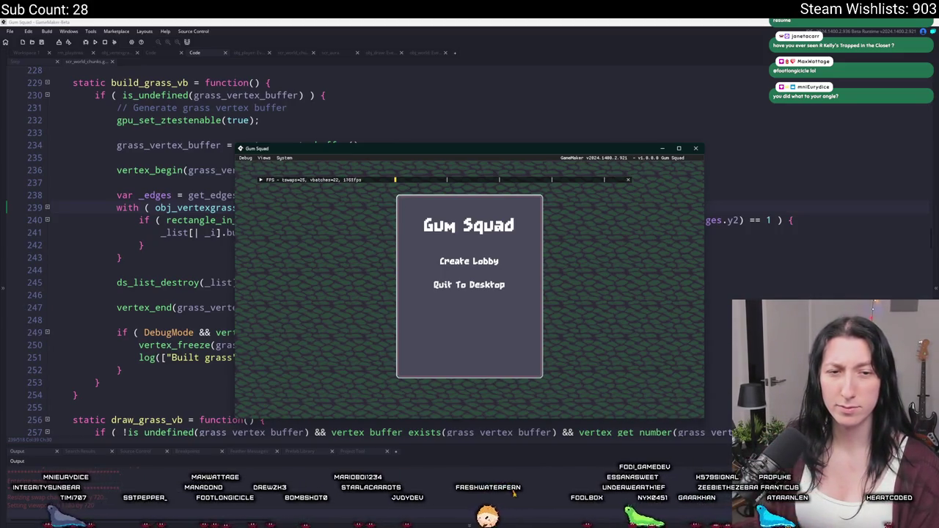
pyautogui.click(502, 260)
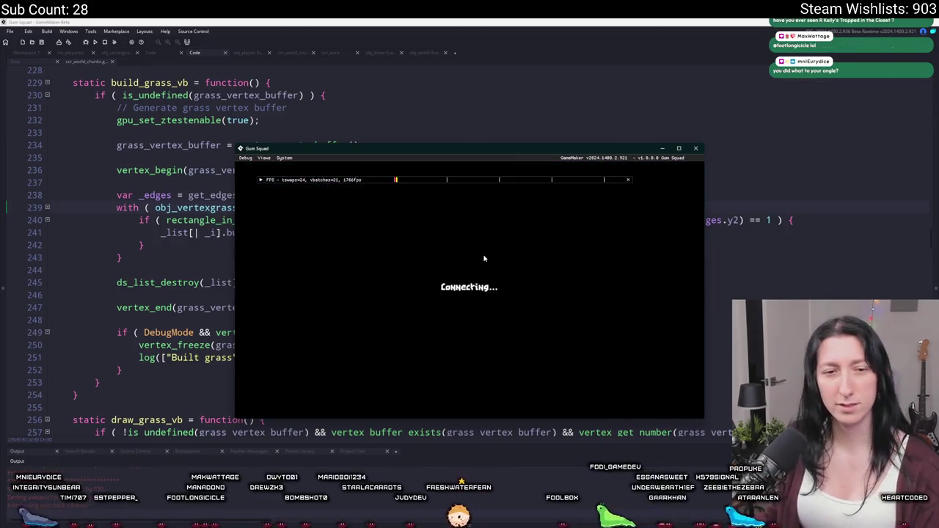
pyautogui.click(376, 361)
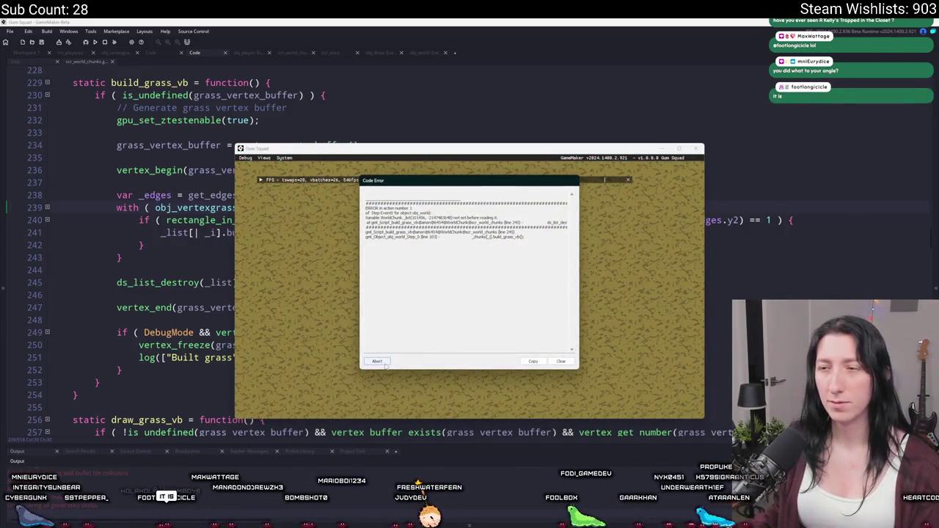
# Delete the blank line and ds_list_destroy(_list); call, then relaunch the game.
pyautogui.moveTo(355, 279); pyautogui.dragTo(349, 255)
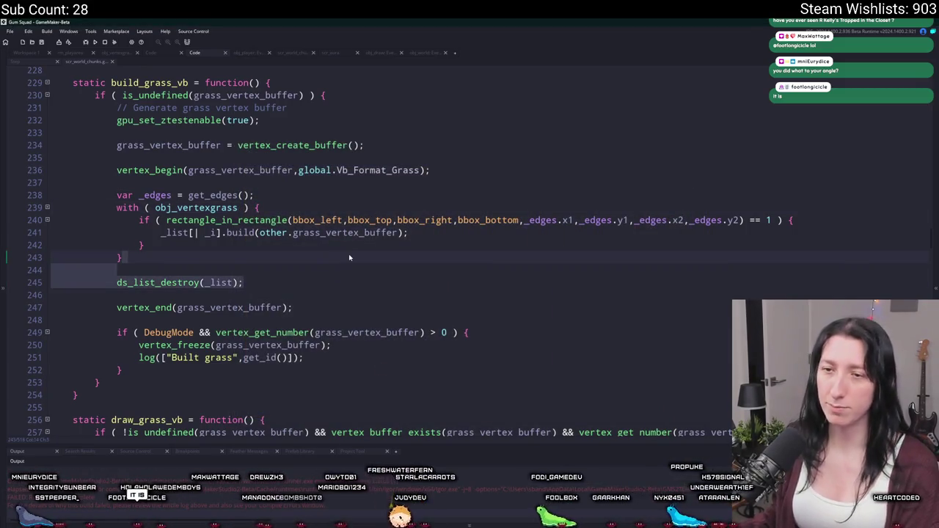
pyautogui.press('BackSpace')
pyautogui.press('F5')
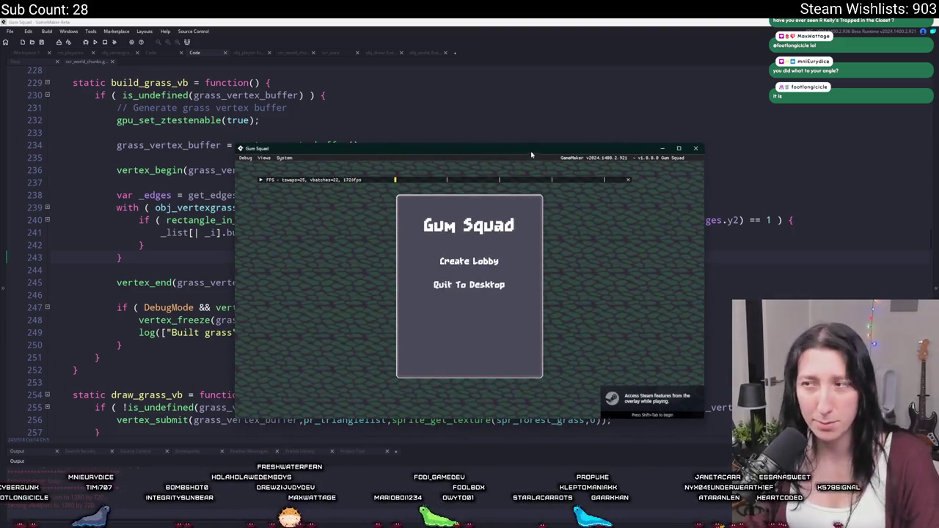
# Maximize the game window, create a lobby, and abort the code error at build_grass_vb line 241.
pyautogui.moveTo(477, 148); pyautogui.dragTo(503, 21)
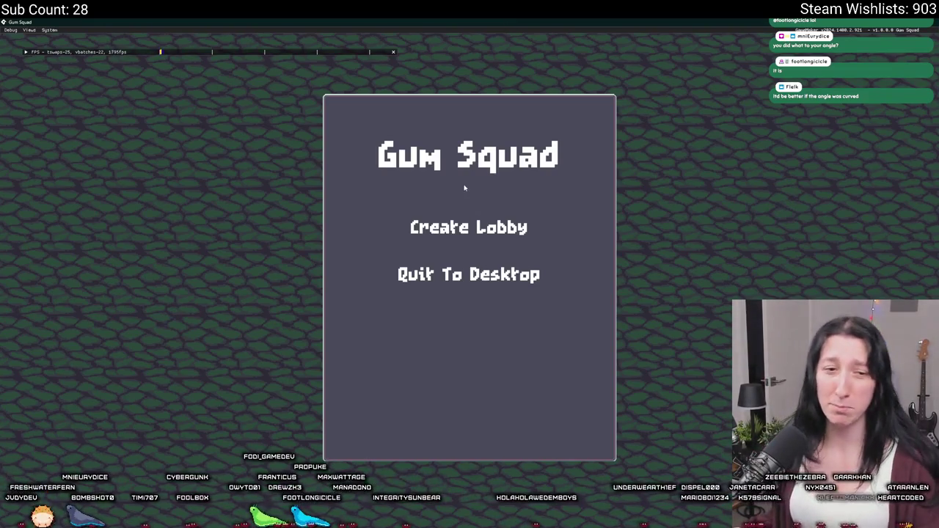
pyautogui.press('Down')
pyautogui.click(444, 230)
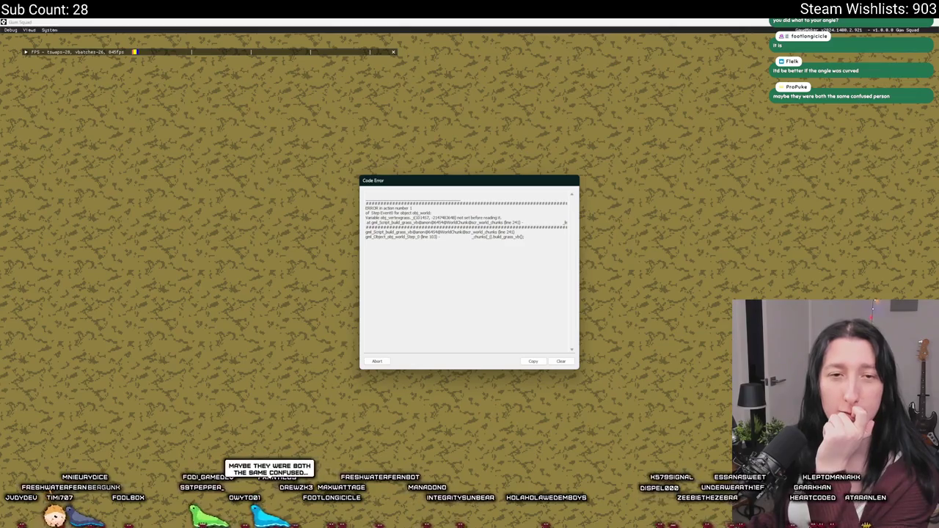
pyautogui.click(379, 361)
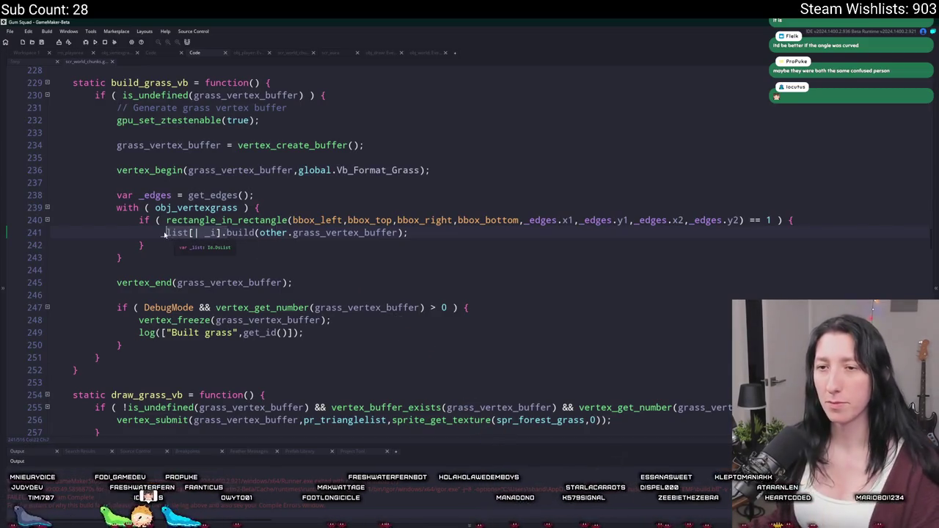
# Drop the _list[| _i]. prefix so build uses other.grass_vertex_buffer, then test-run and close the game.
pyautogui.hotkey('ctrl', 'z')
pyautogui.press('F5')
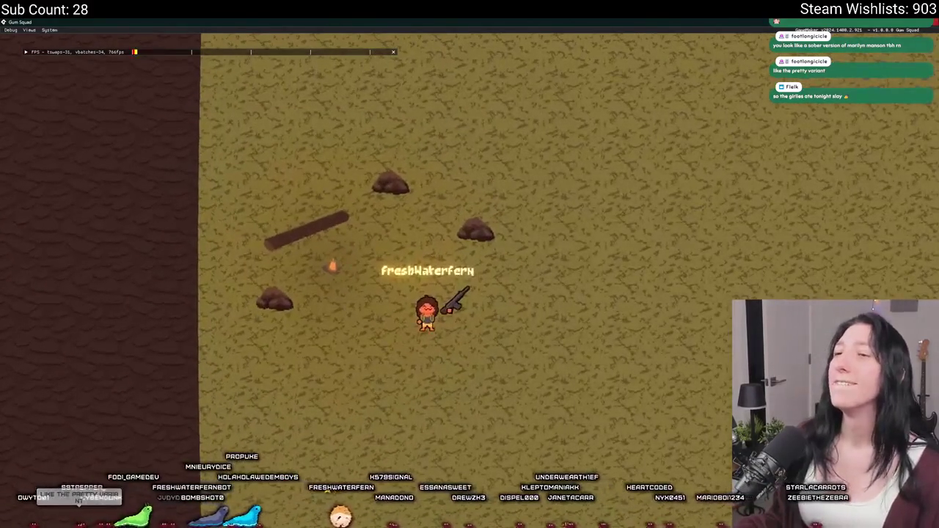
pyautogui.press('Escape')
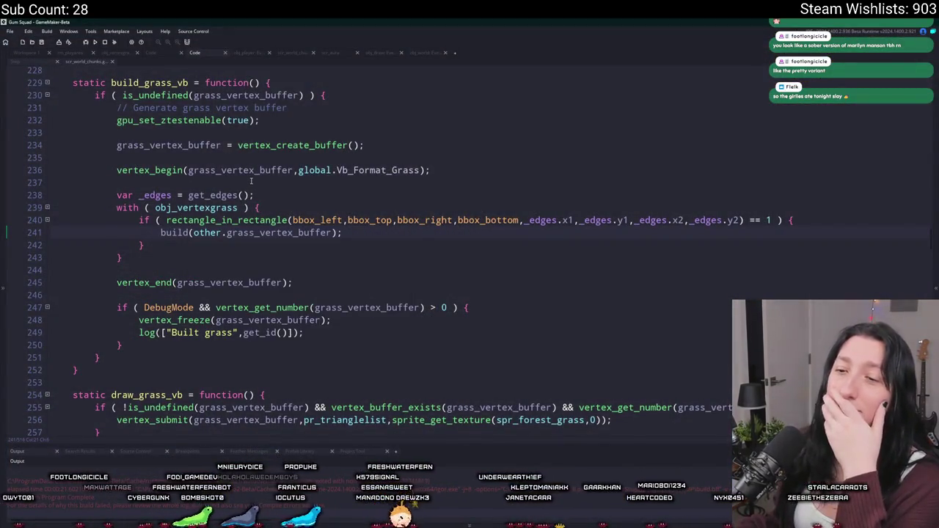
# Insert a log of the rectangle_in_rectangle result after the with line, then save and run.
pyautogui.scroll(2, 299, 259)
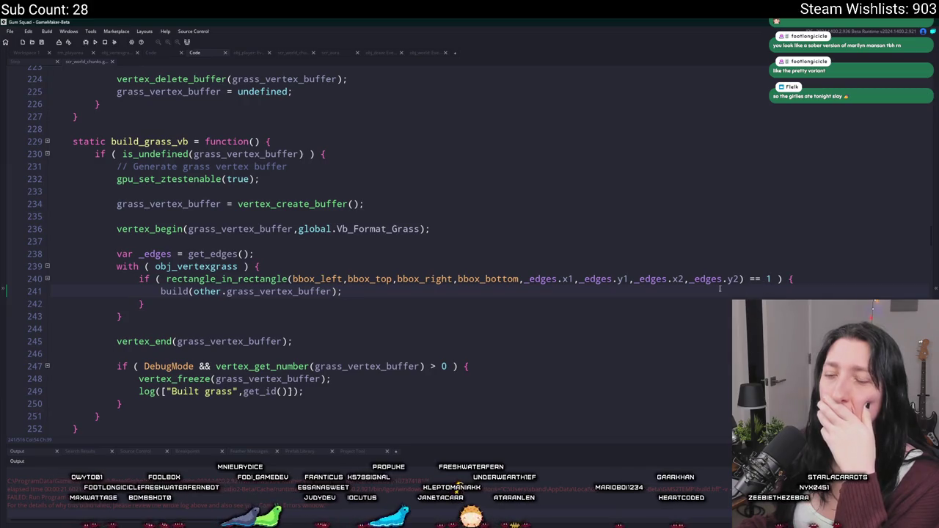
pyautogui.click(743, 279)
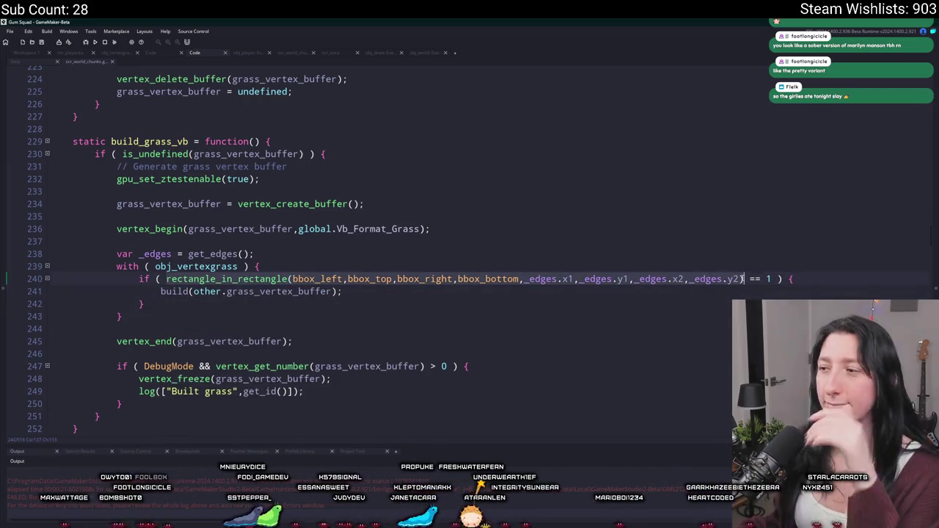
pyautogui.click(710, 265)
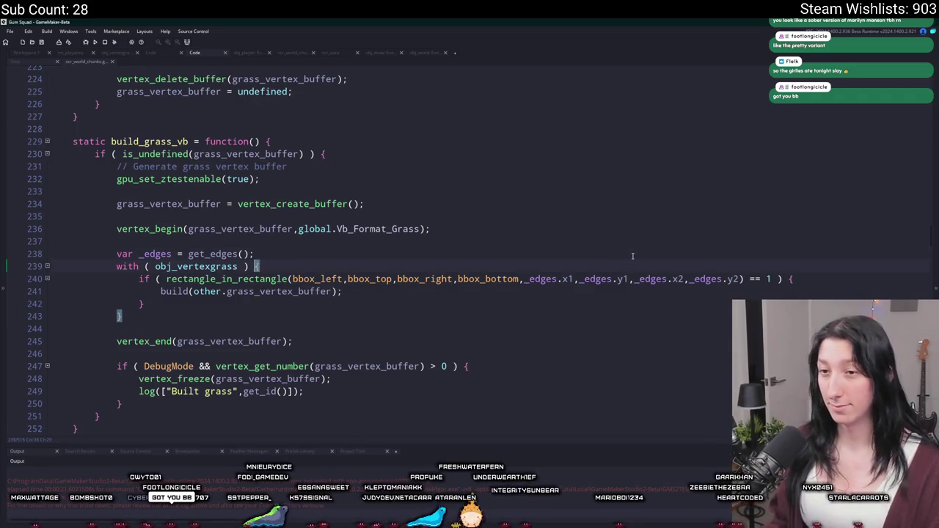
pyautogui.press('Return')
pyautogui.write('(rectangle_in_rectangle(bbox_left,bbox_top,bbox_right,bbox_bottom,_edges.x1,_edges.y1,_edges.x2,_edges.y2)')
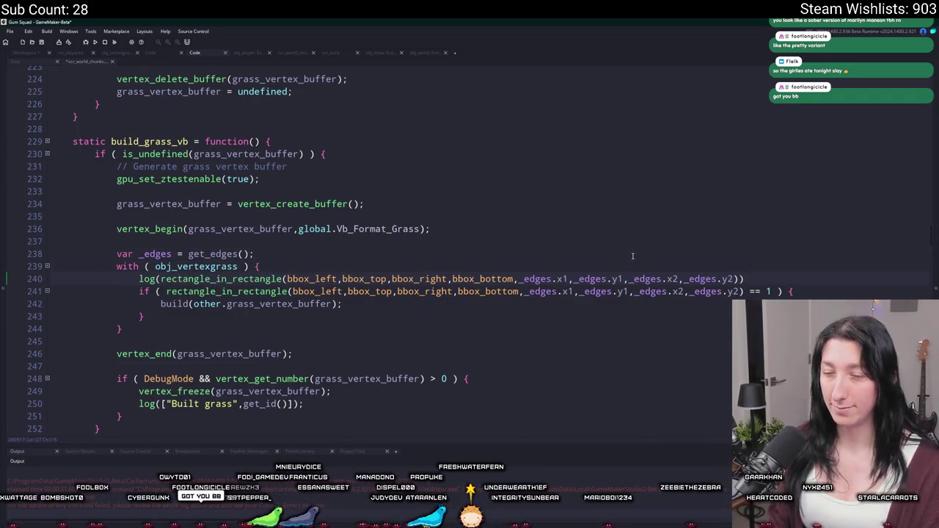
pyautogui.press('F5')
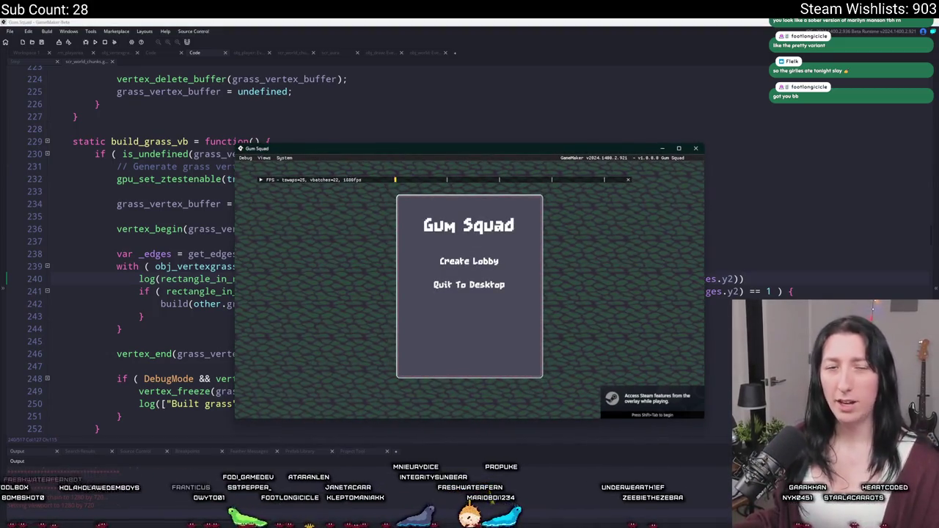
# Create a lobby, restore the game window, walk left, then return to the x_chunk reset line.
pyautogui.click(477, 258)
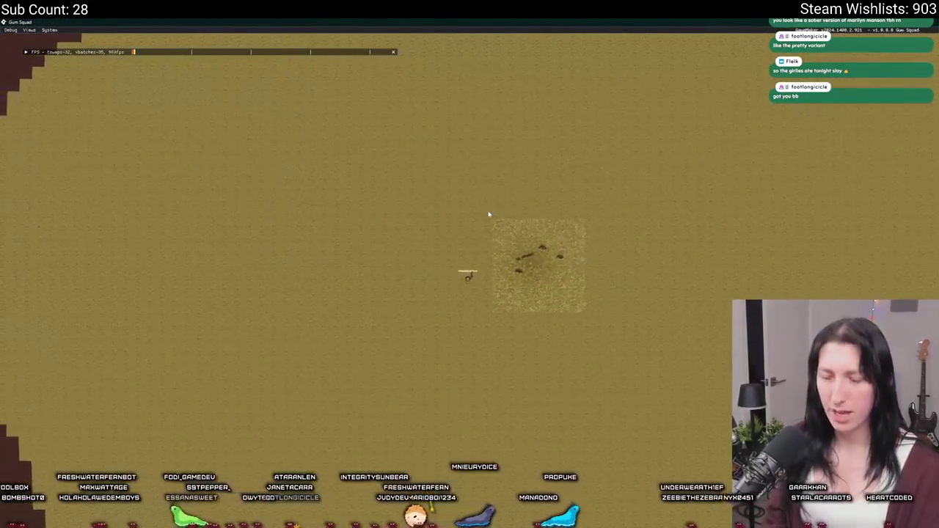
pyautogui.moveTo(580, 22); pyautogui.dragTo(586, 110)
pyautogui.press('a')
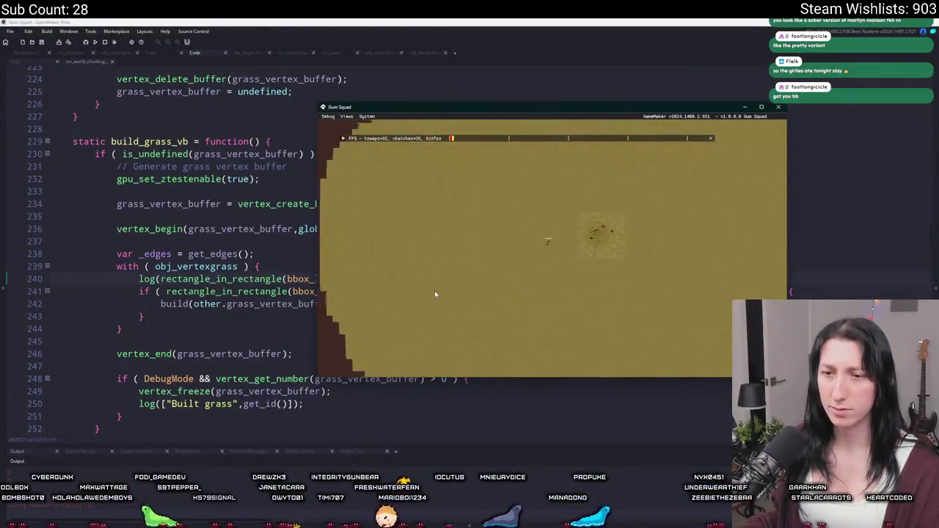
pyautogui.press('a')
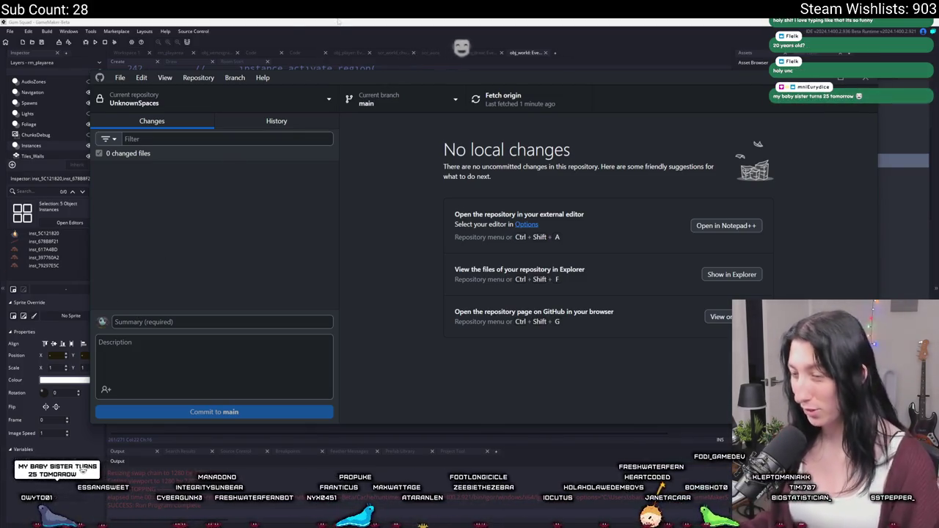
pyautogui.hotkey('alt', 'Tab')
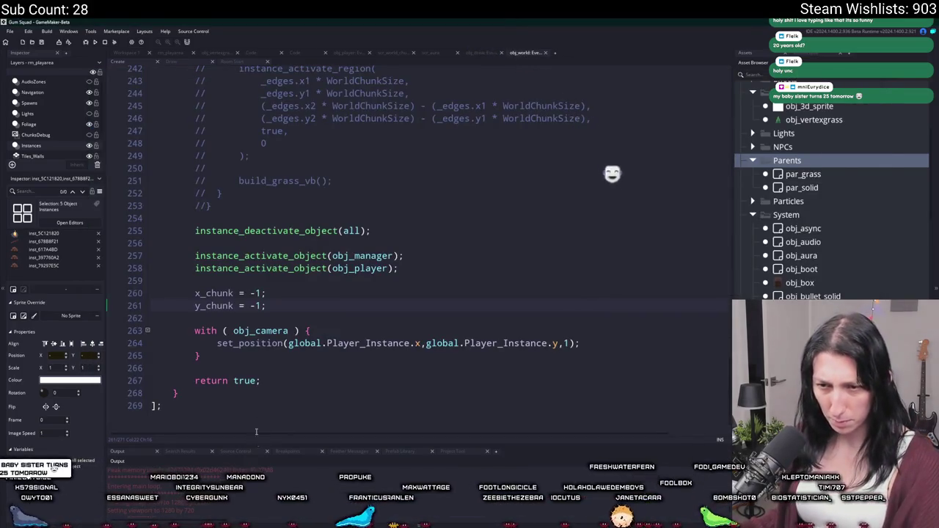
pyautogui.click(376, 293)
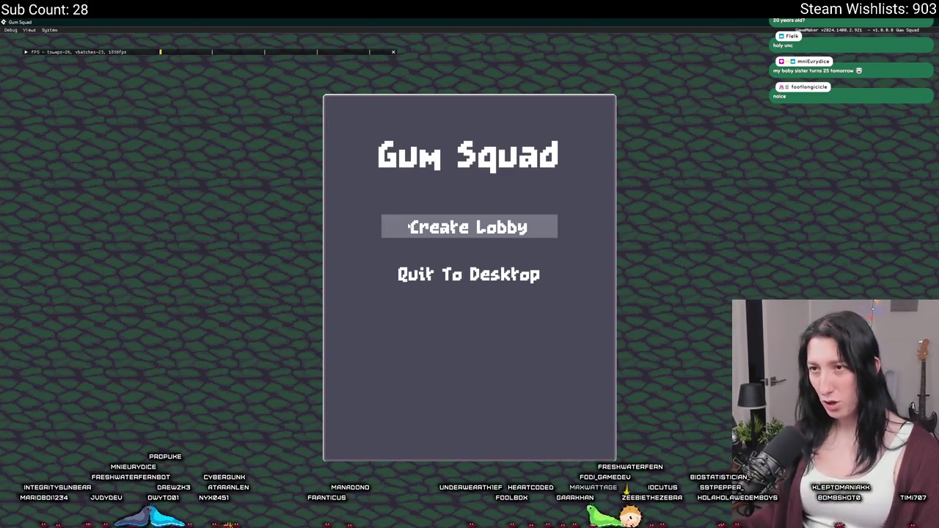
# Create a lobby from the game's main menu to load the grass world.
pyautogui.click(425, 227)
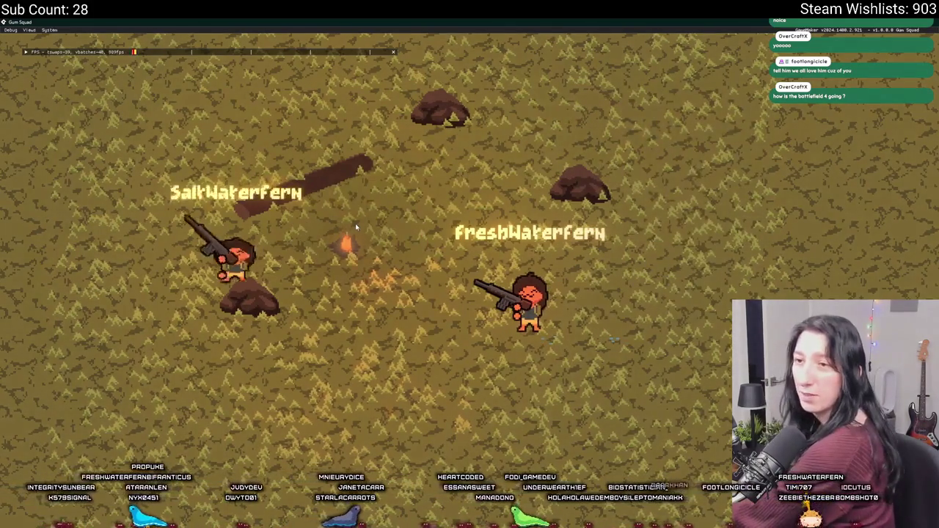
# Zoom the game camera far out so both lit grass patches are visible.
pyautogui.scroll(-5, 355, 227)
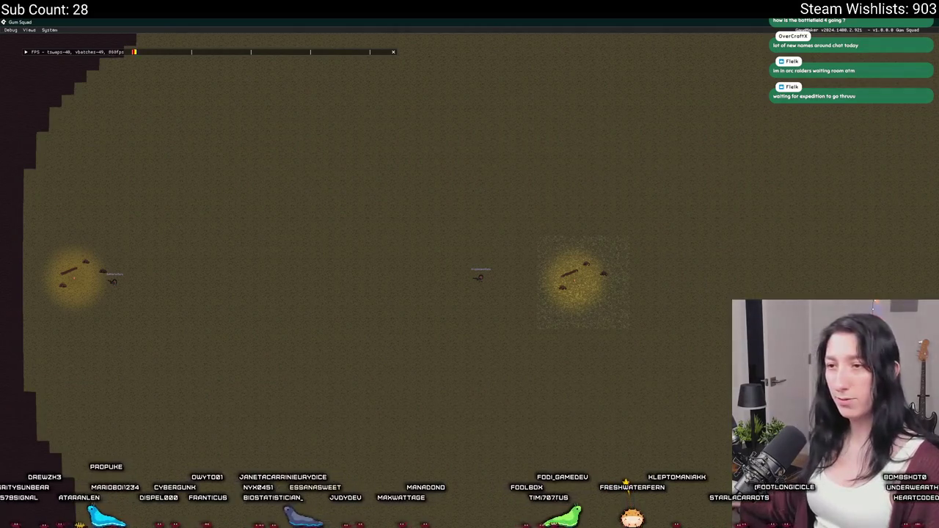
# Walk the character north and north-west through the chunk world, then exit back to the obj_world code.
pyautogui.press('w')
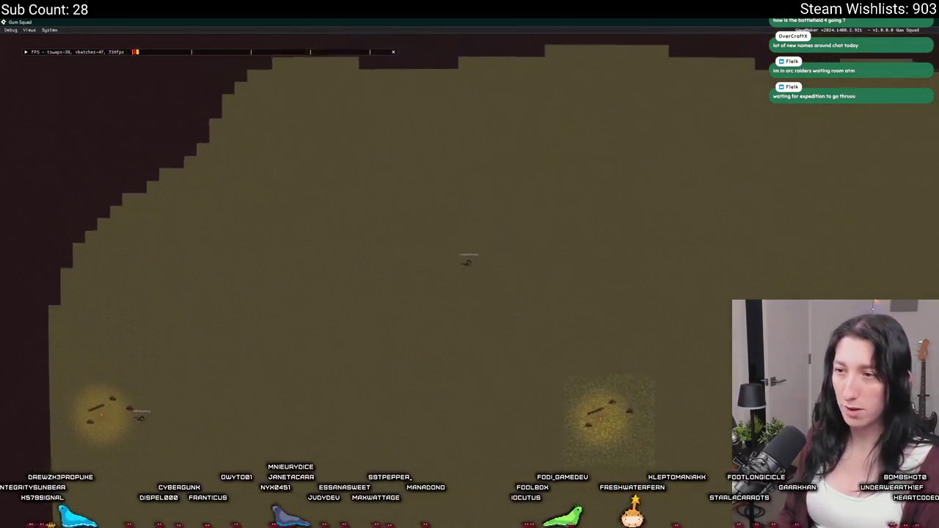
pyautogui.press('a')
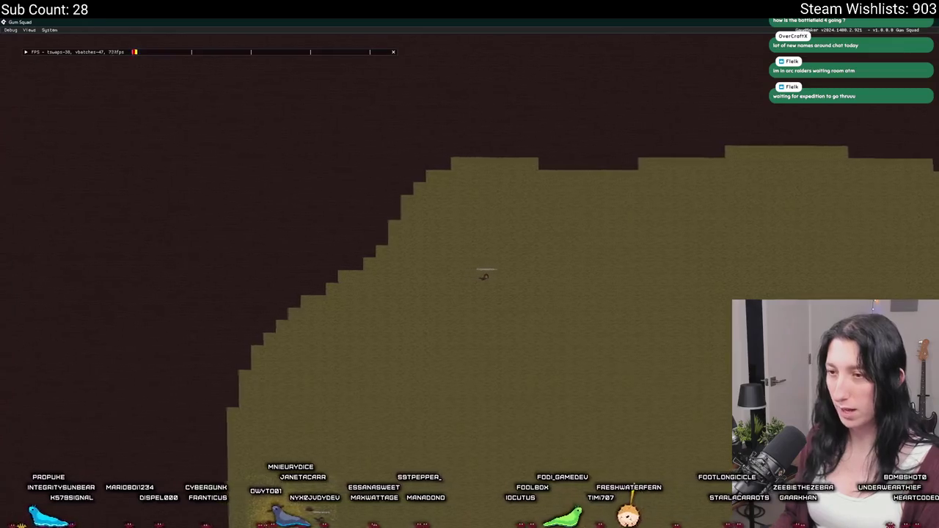
pyautogui.press('a')
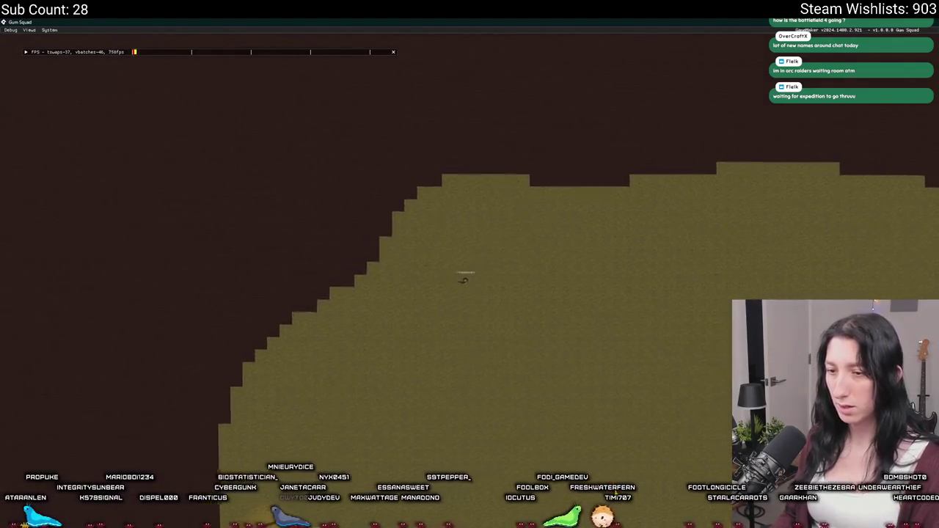
pyautogui.press('w')
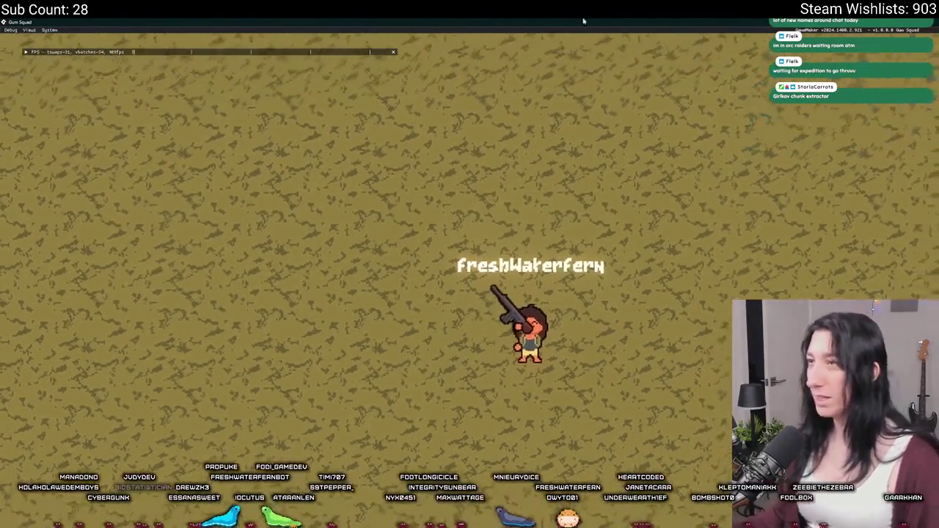
pyautogui.press('Escape')
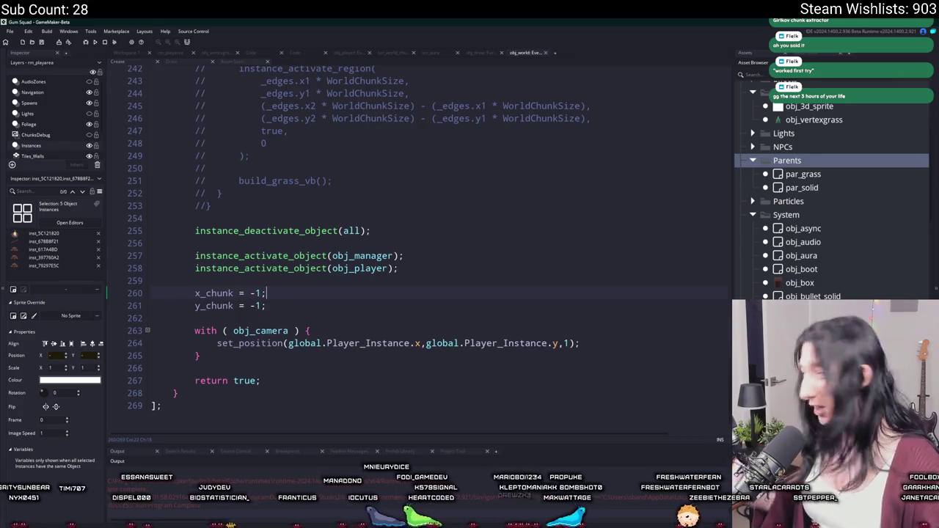
pyautogui.click(474, 210)
# Build and run the game with F5, then bring up the Steam friends overlay.
pyautogui.press('F5')
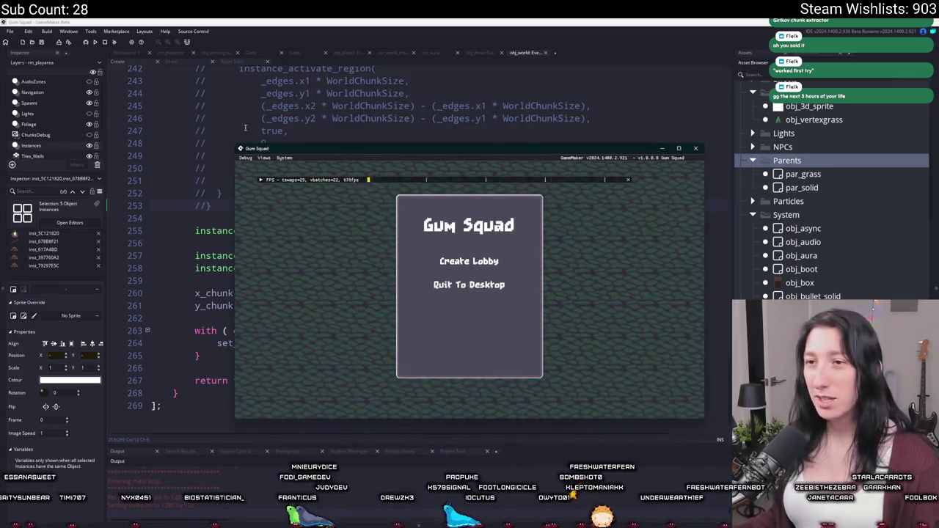
pyautogui.hotkey('shift', 'Tab')
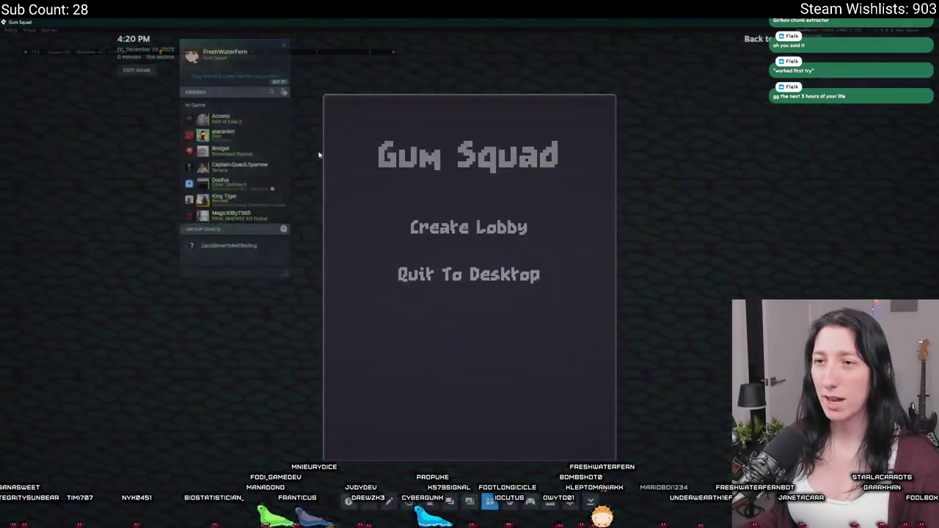
# Search the Steam friends list for the other player and join their game session.
pyautogui.click(221, 89)
pyautogui.write('sa')
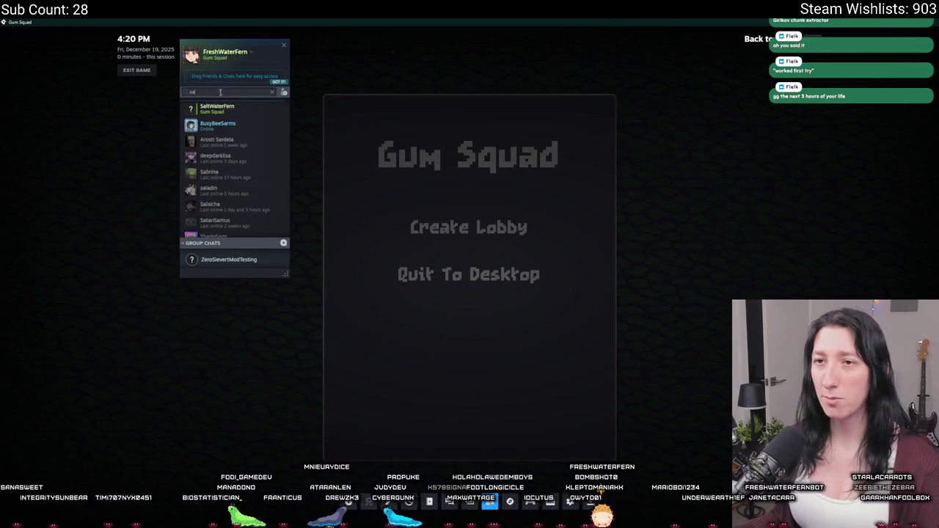
pyautogui.rightClick(220, 112)
pyautogui.click(252, 187)
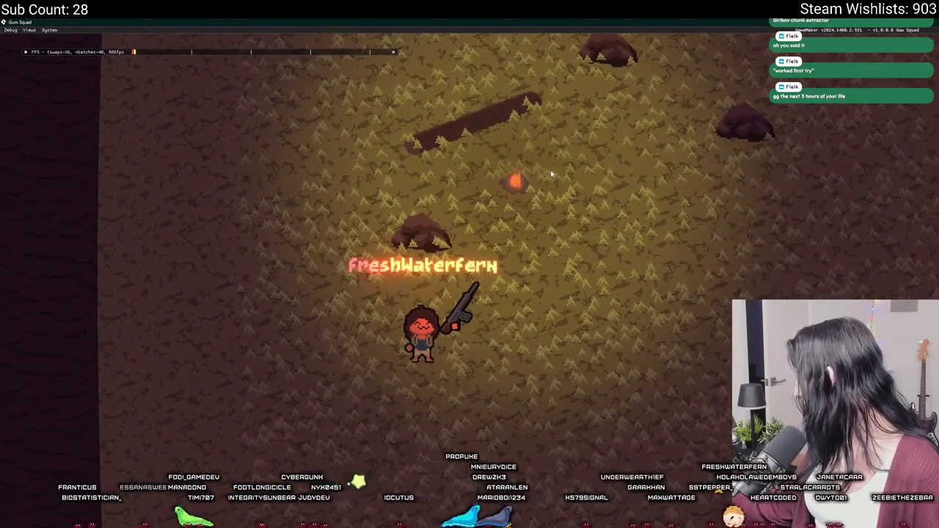
# Walk the character right across the field into the darker area, then leave the game.
pyautogui.press('d')
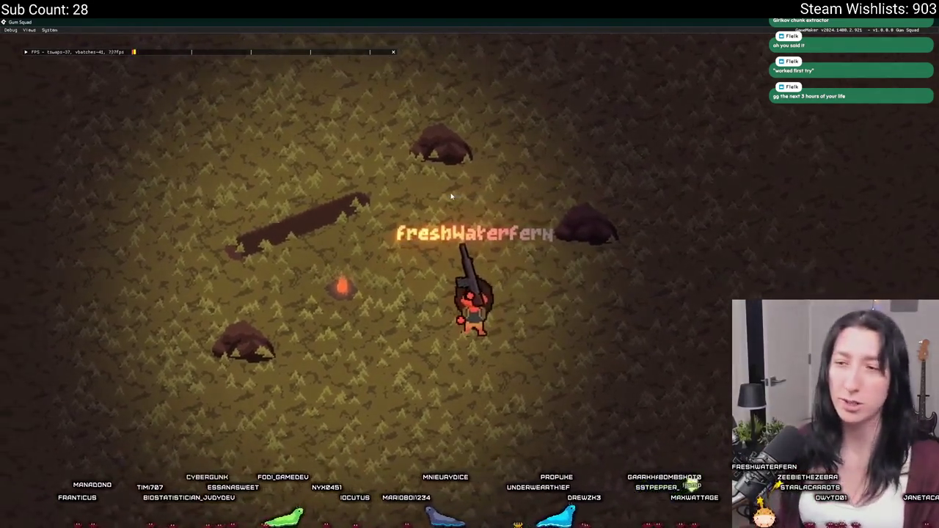
pyautogui.press('d')
pyautogui.press('d')
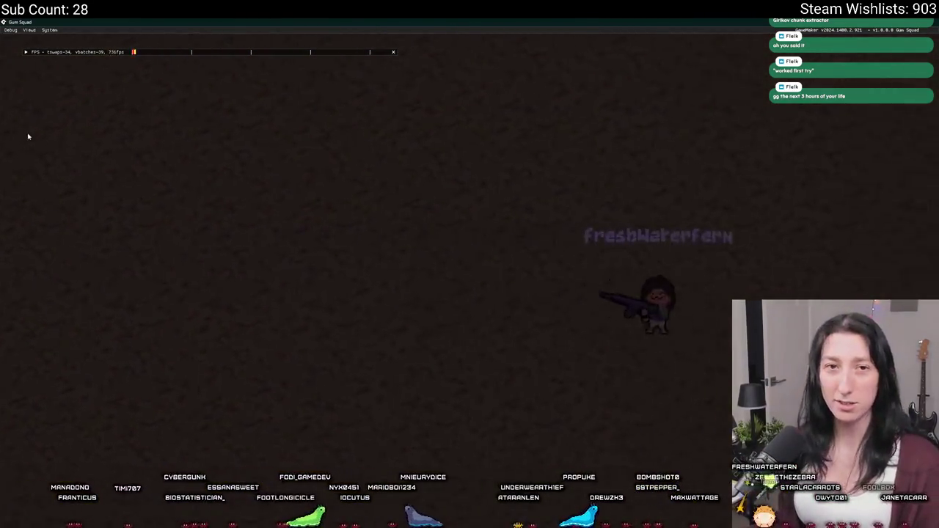
pyautogui.press('d')
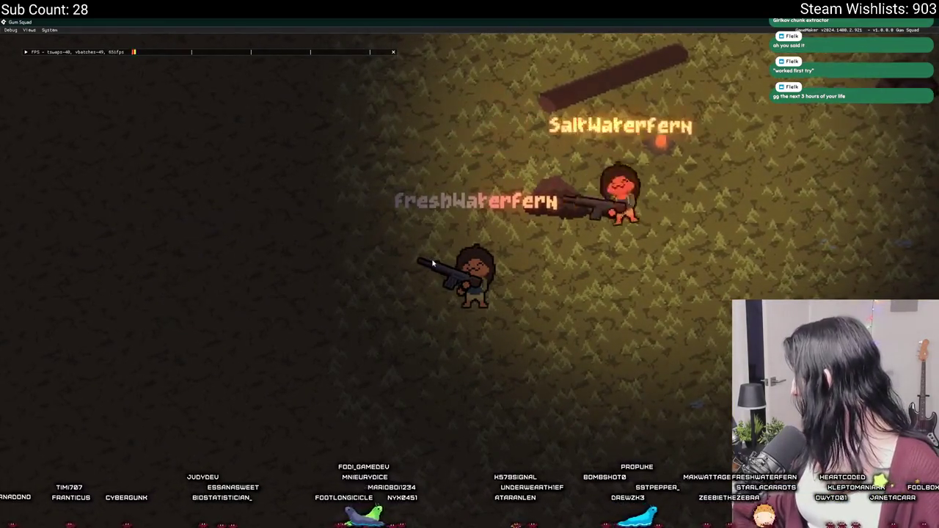
pyautogui.press('d')
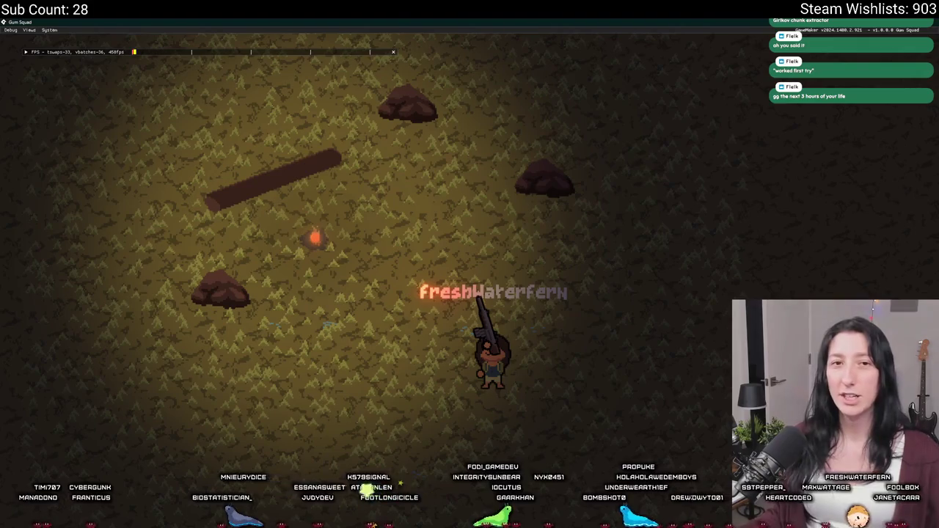
pyautogui.hotkey('alt', 'Tab')
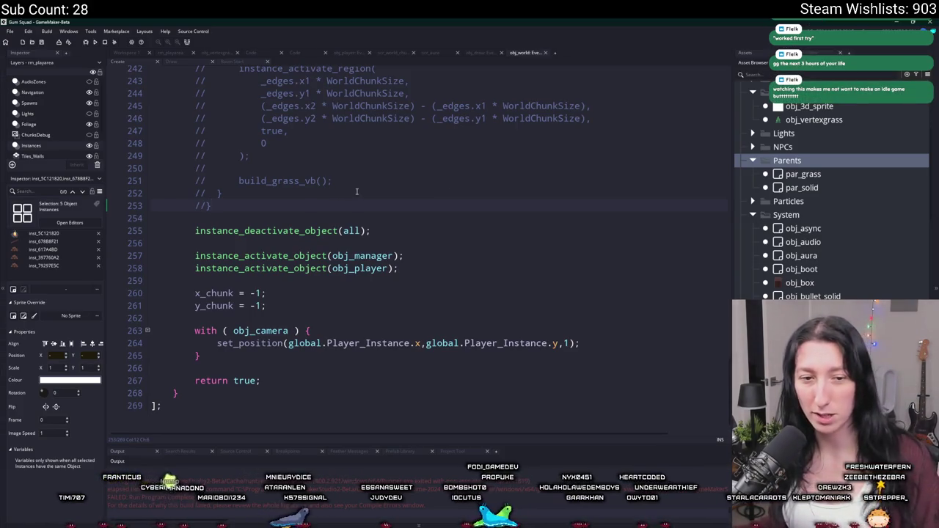
# Close all open editor tabs, including the obj_world code and the rm_playarea room.
pyautogui.click(453, 276)
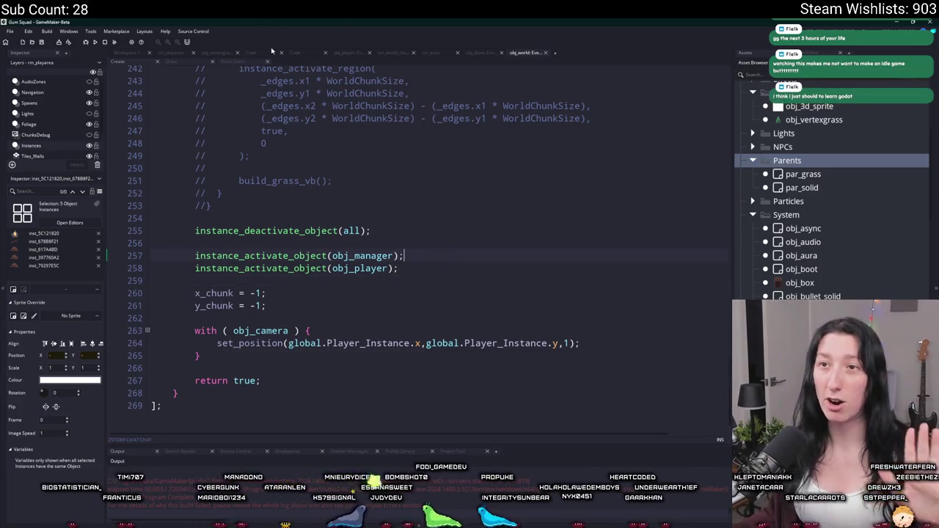
pyautogui.middleClick(207, 57)
pyautogui.middleClick(209, 56)
pyautogui.middleClick(210, 56)
pyautogui.middleClick(211, 56)
pyautogui.middleClick(212, 56)
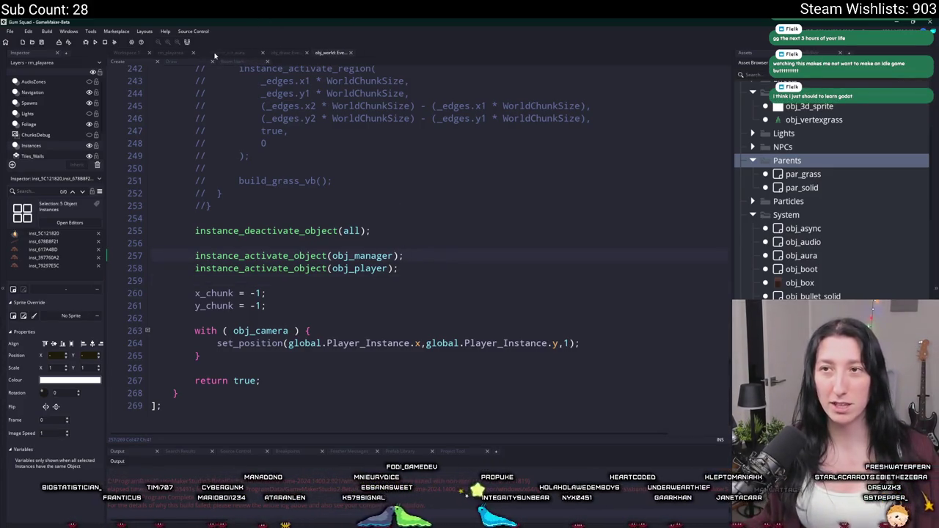
pyautogui.middleClick(214, 55)
pyautogui.middleClick(215, 55)
pyautogui.middleClick(215, 55)
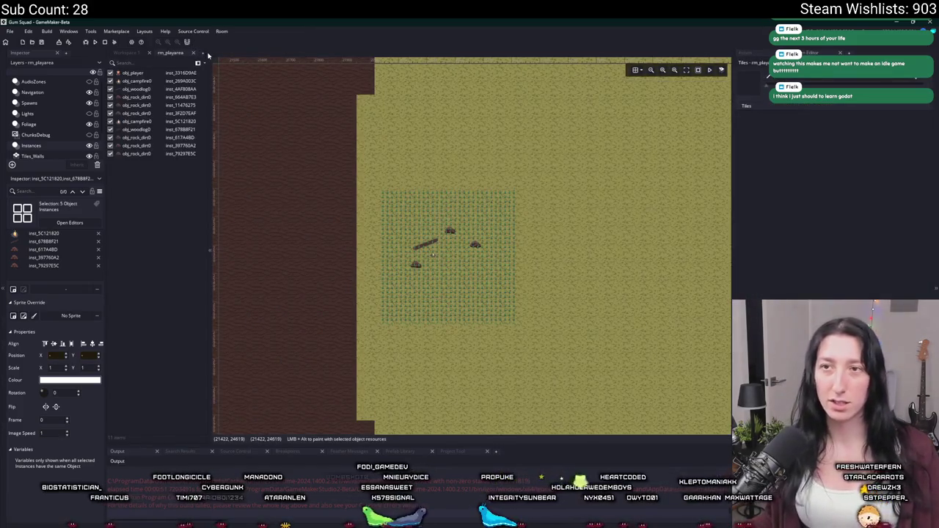
pyautogui.middleClick(208, 55)
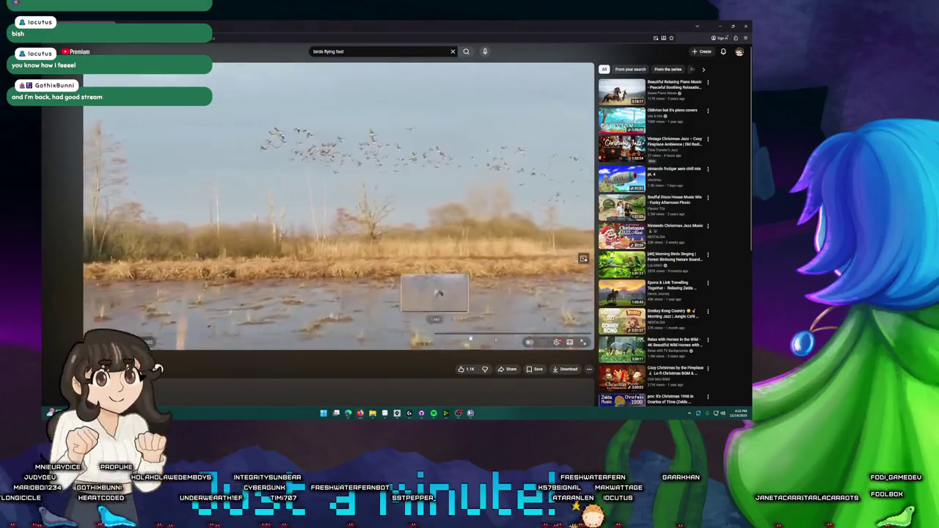
# Play the birds video full screen at a higher quality with playback speed around 1.9x.
pyautogui.click(583, 342)
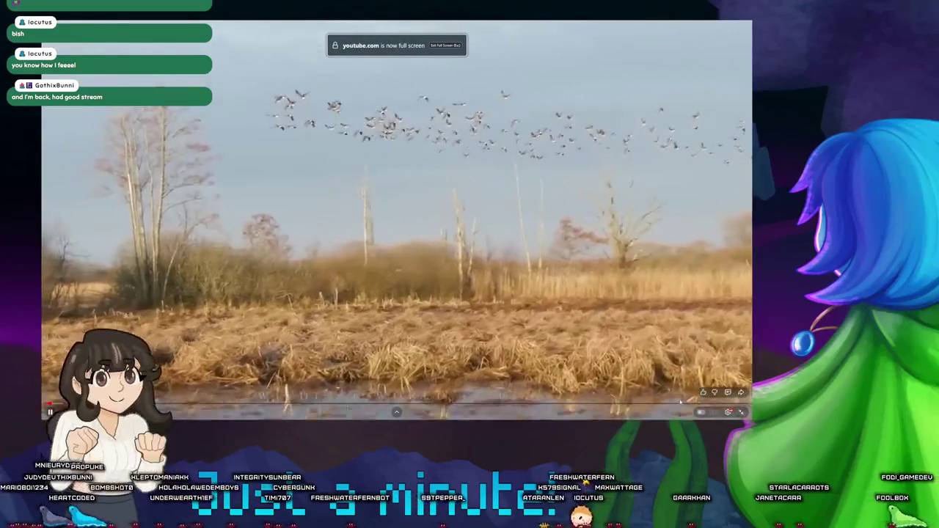
pyautogui.click(728, 412)
pyautogui.click(715, 393)
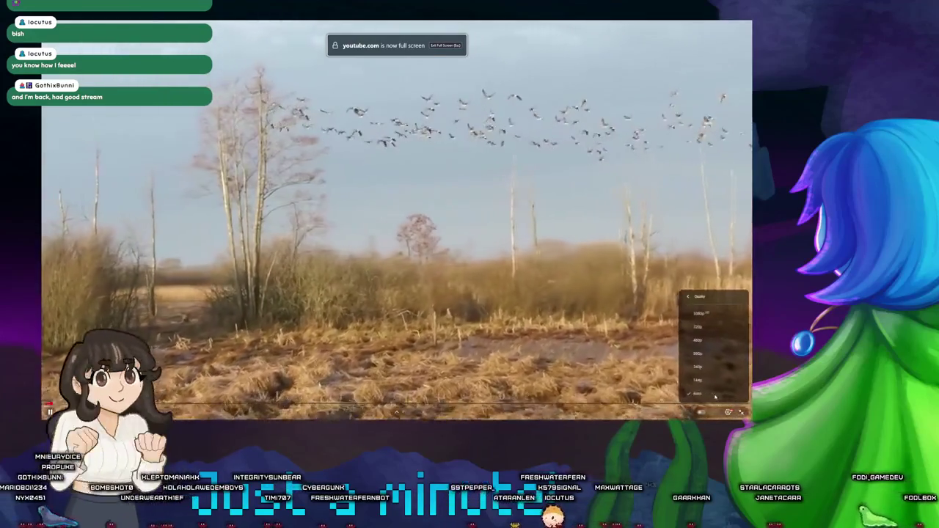
pyautogui.click(704, 314)
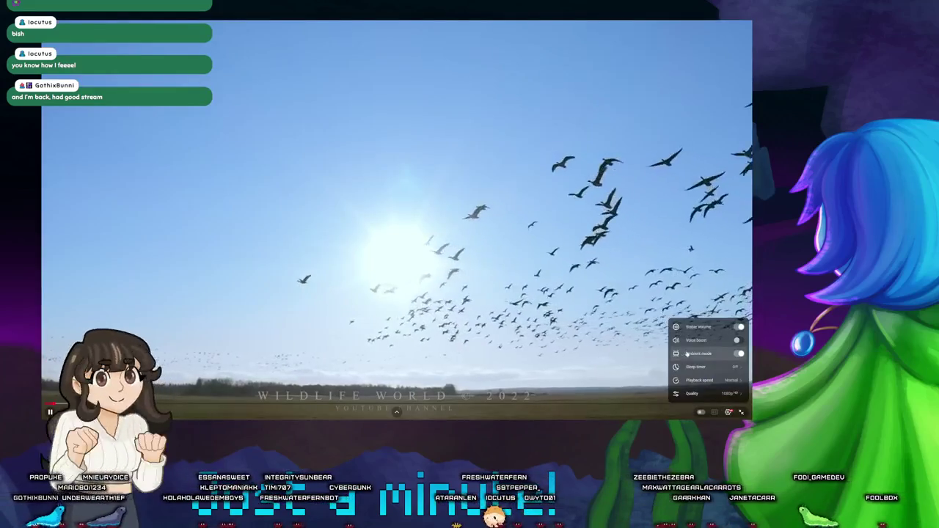
pyautogui.moveTo(702, 332); pyautogui.dragTo(719, 331)
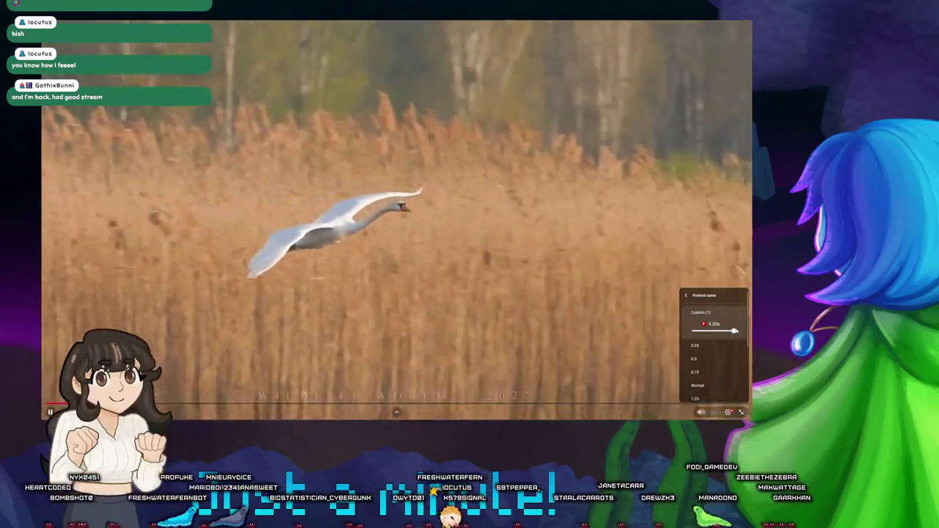
pyautogui.moveTo(734, 332)
pyautogui.mouseDown()
pyautogui.moveTo(710, 331)
pyautogui.moveTo(734, 332)
pyautogui.mouseUp()
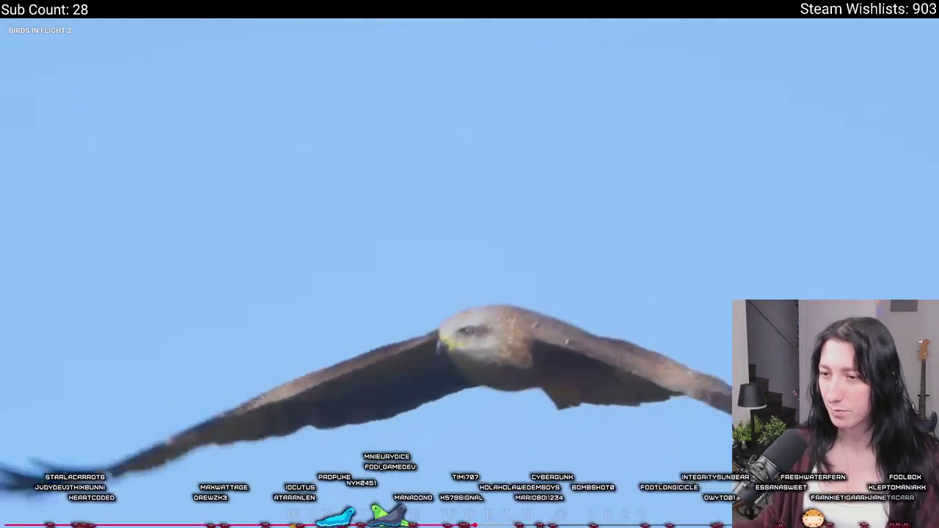
# Stop the bird video, play the relaxing piano music video full screen, then return to GameMaker.
pyautogui.click(755, 216)
pyautogui.press('Escape')
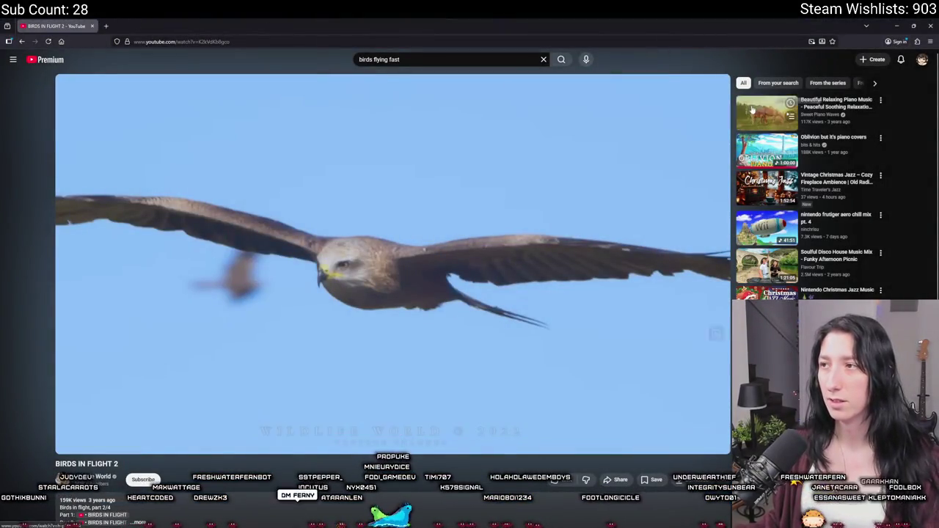
pyautogui.click(836, 103)
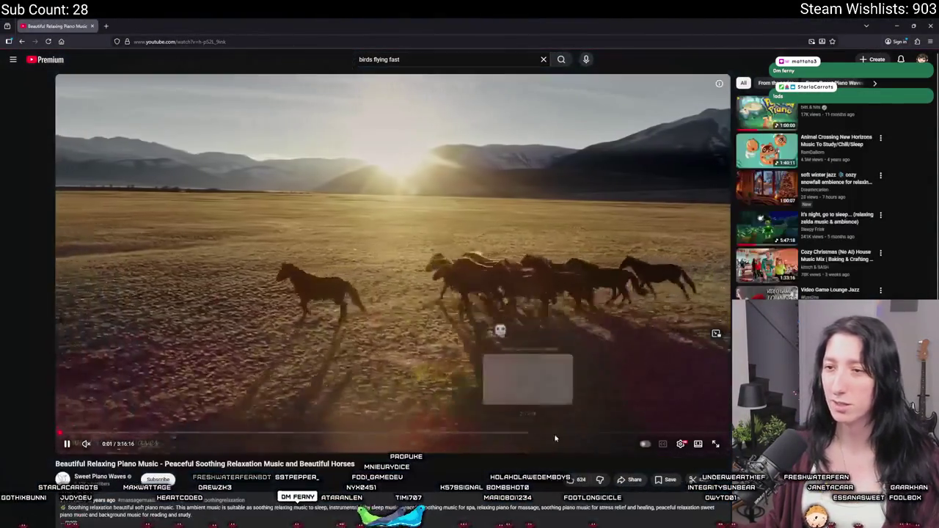
pyautogui.click(719, 445)
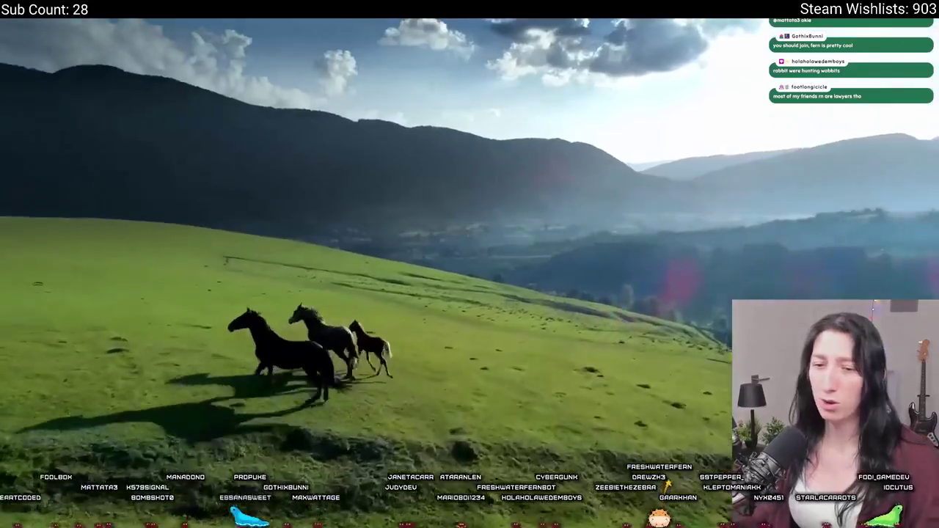
pyautogui.hotkey('alt', 'Tab')
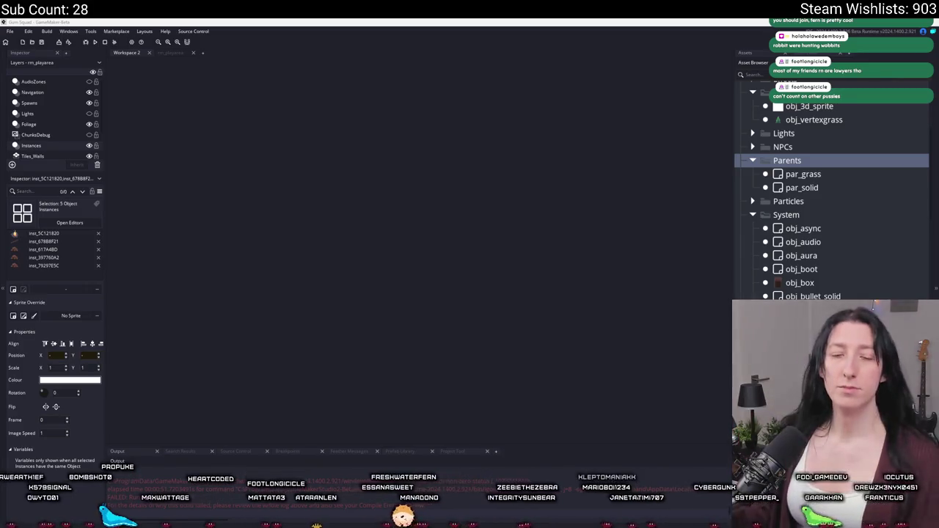
# Collapse the Parents and Foliage folders in the Asset Browser and select obj_box.
pyautogui.click(751, 161)
pyautogui.scroll(2, 768, 152)
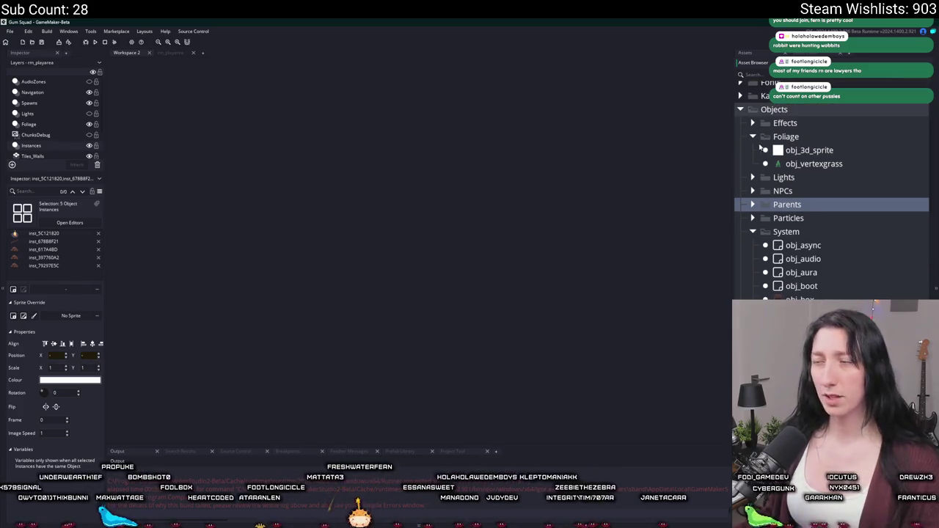
pyautogui.click(752, 137)
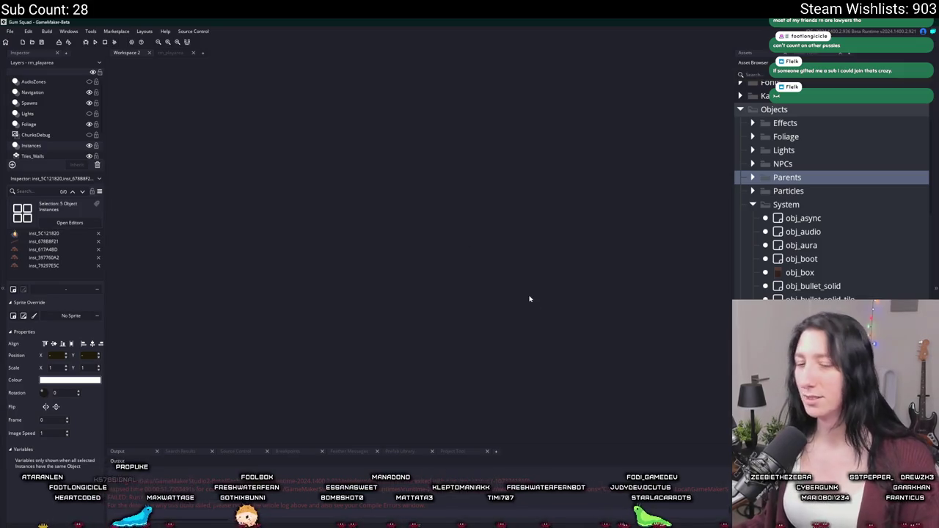
pyautogui.click(826, 276)
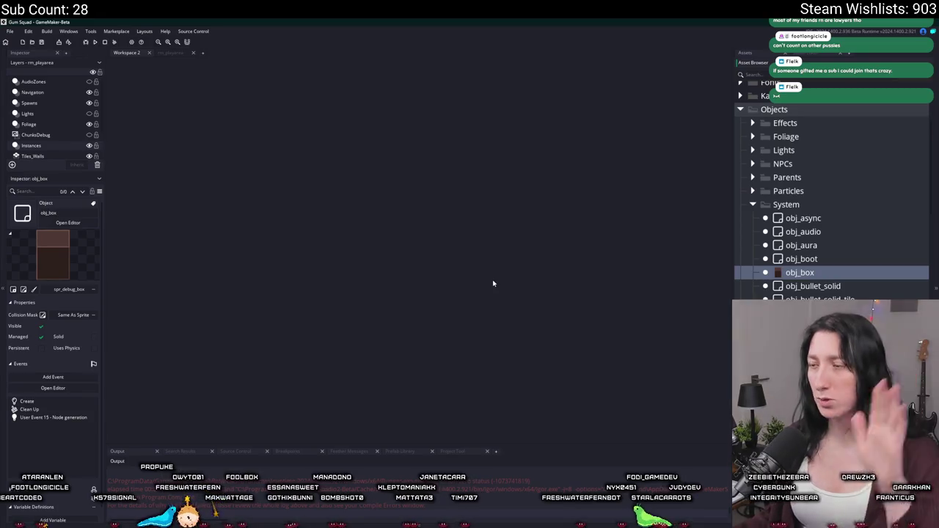
pyautogui.hotkey('ctrl', 't')
# Open obj_world via search, then review obj_campfire0's Draw, Step and Create event code.
pyautogui.write('obj_world')
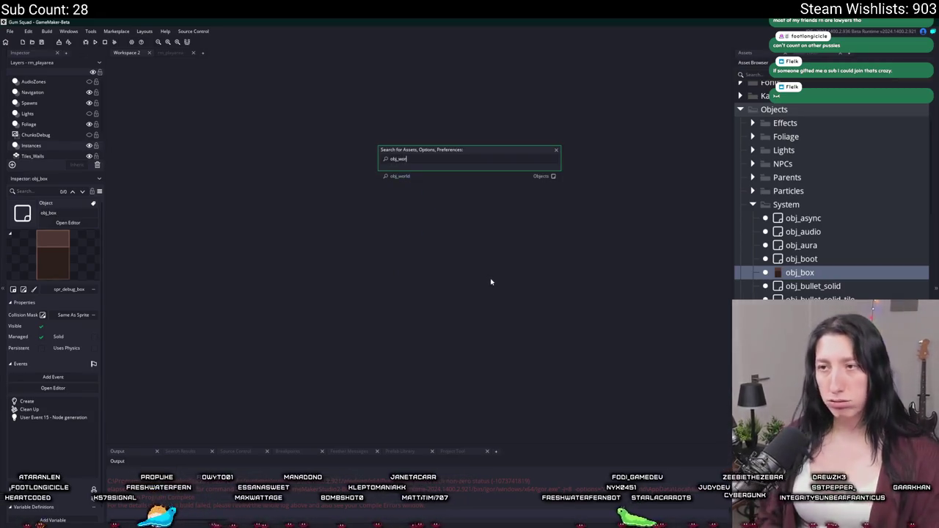
pyautogui.press('Return')
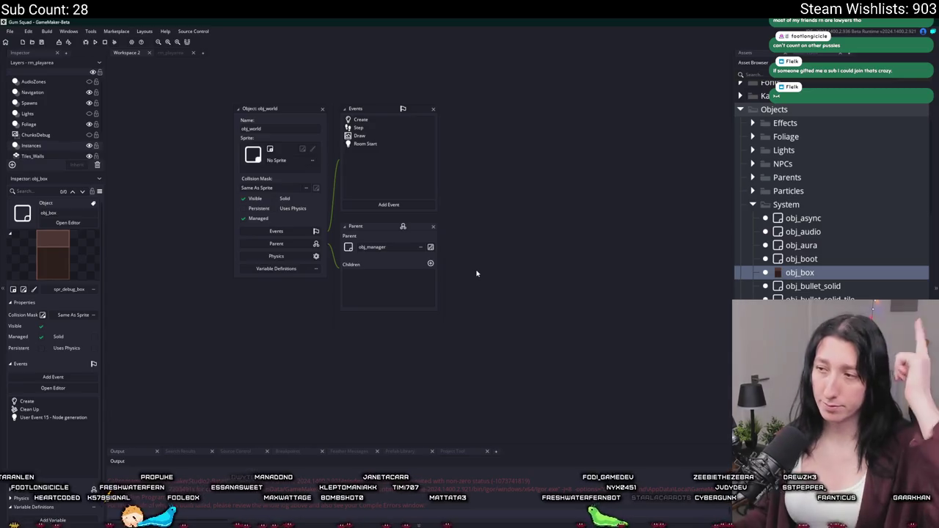
pyautogui.doubleClick(763, 326)
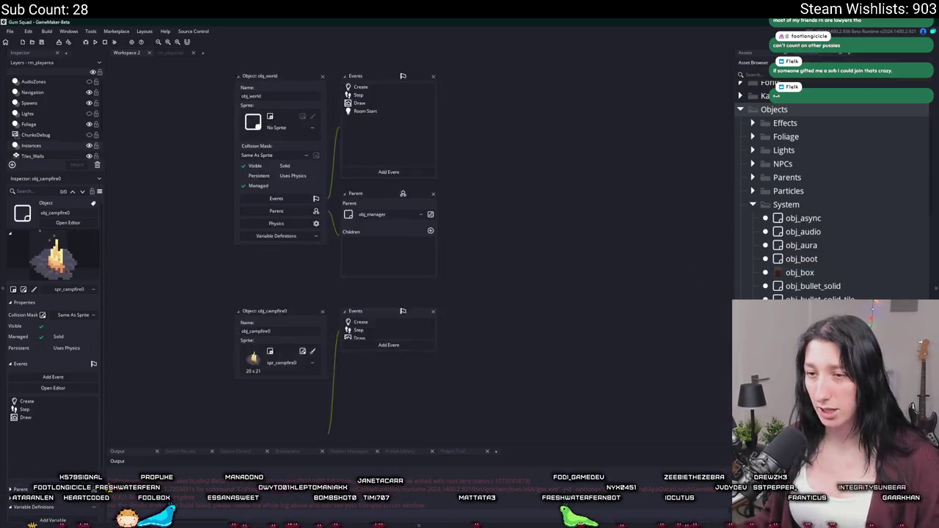
pyautogui.click(360, 190)
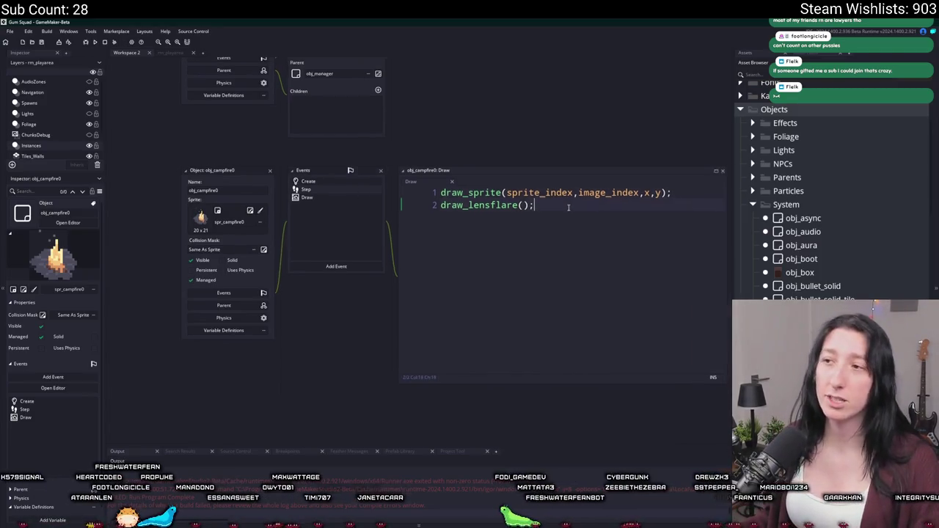
pyautogui.click(348, 190)
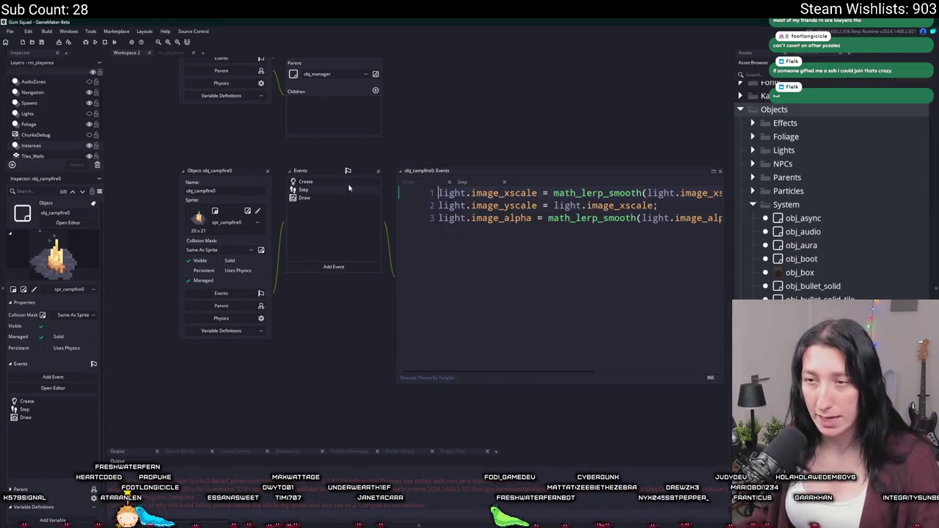
pyautogui.click(343, 182)
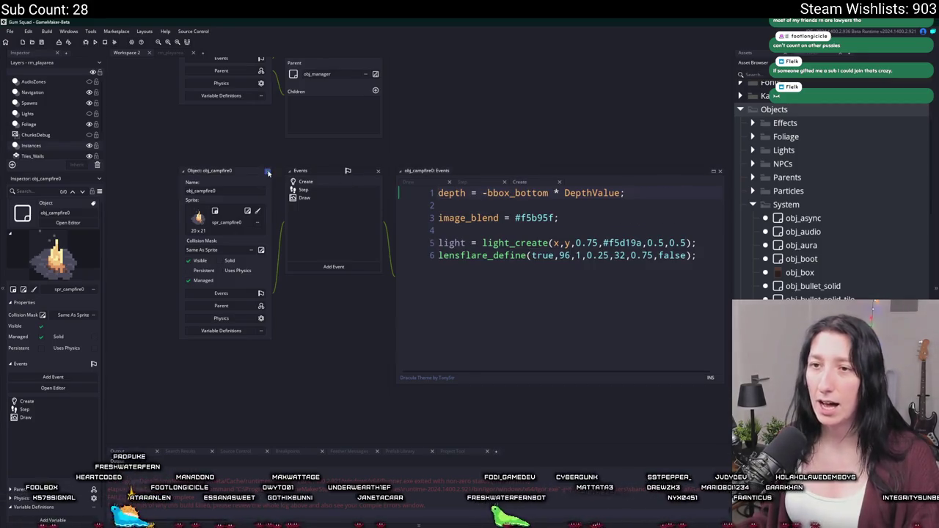
pyautogui.click(268, 173)
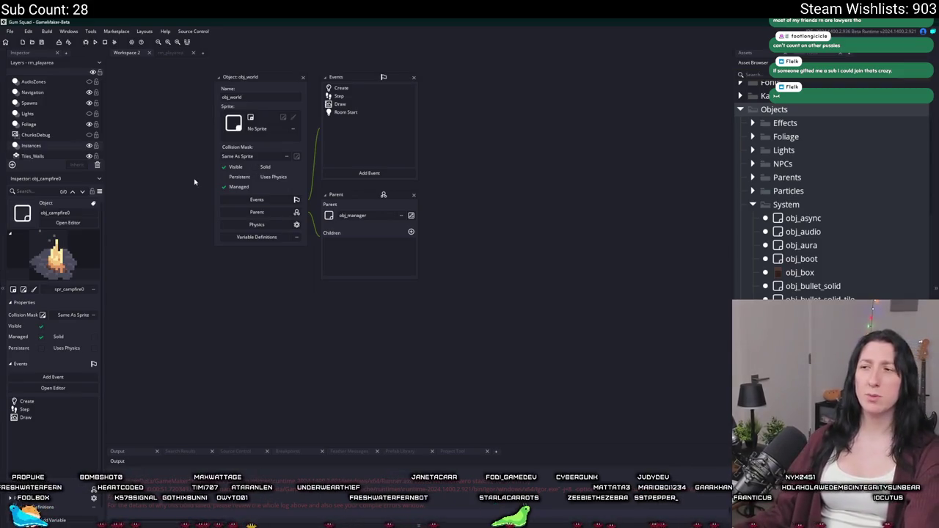
# Reopen obj_campfire0 from the asset list and close its editor again.
pyautogui.click(810, 267)
pyautogui.scroll(-3, 834, 195)
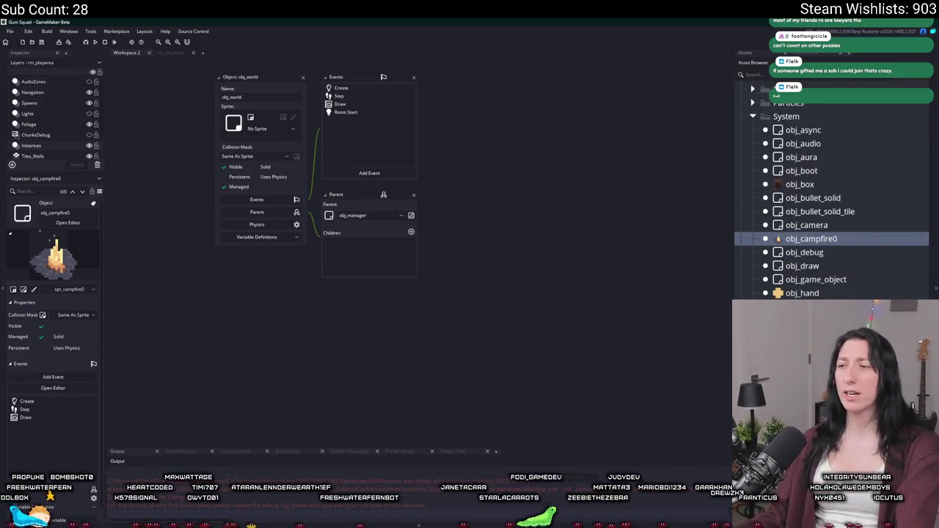
pyautogui.doubleClick(834, 195)
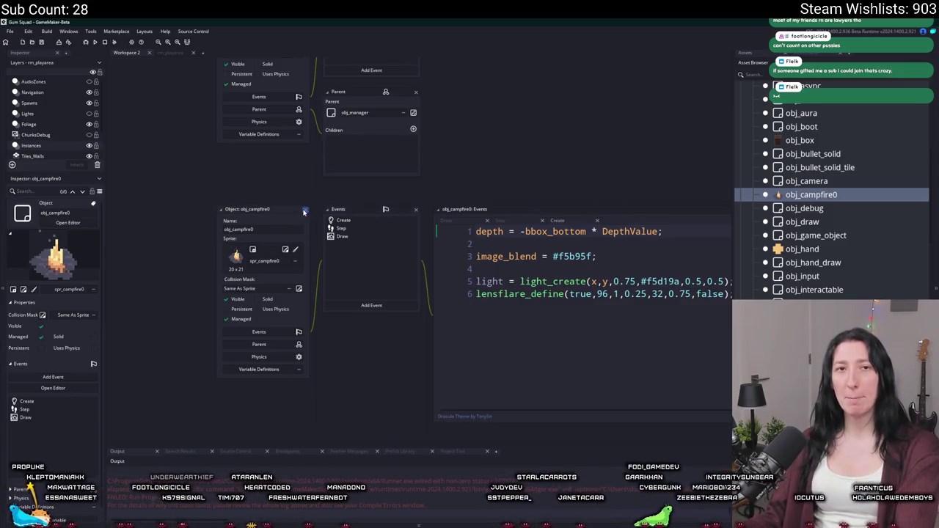
pyautogui.click(305, 209)
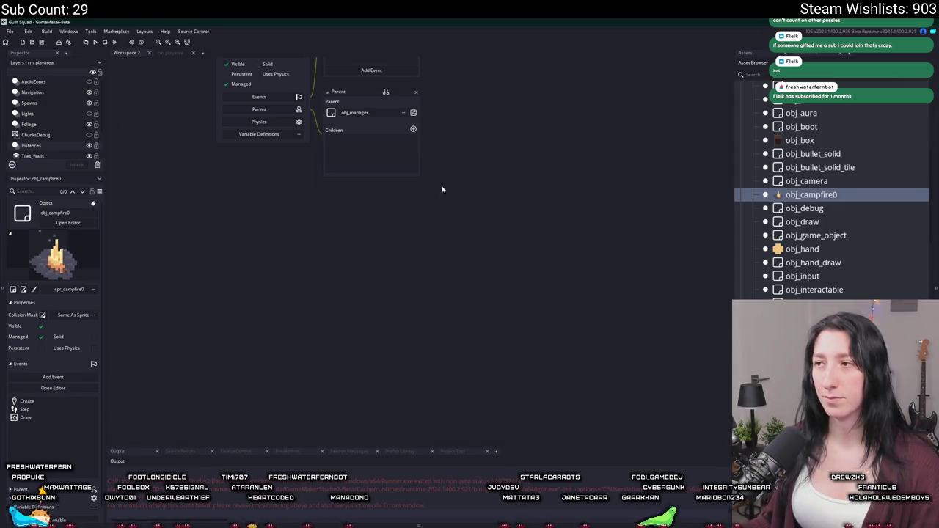
# Pan the workspace and close the obj_world editor.
pyautogui.scroll(5, 389, 208)
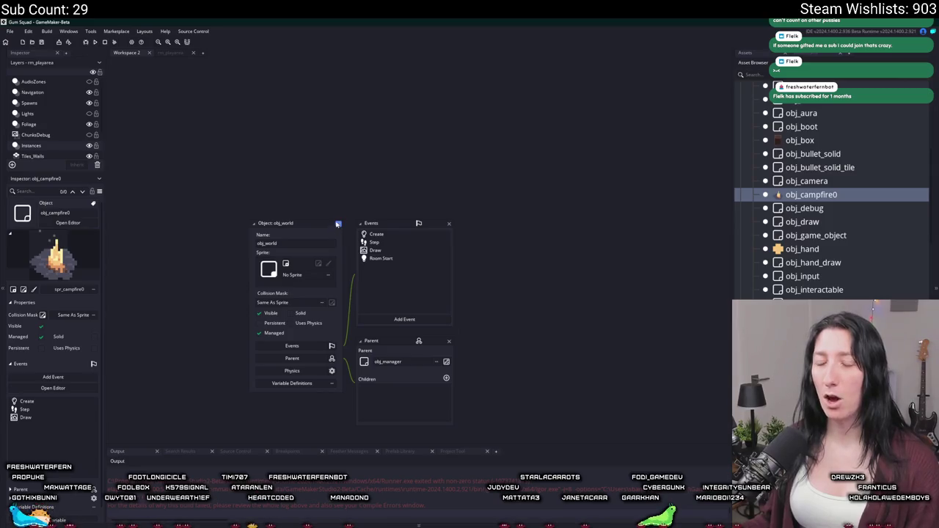
pyautogui.moveTo(343, 217); pyautogui.dragTo(331, 207)
pyautogui.click(332, 214)
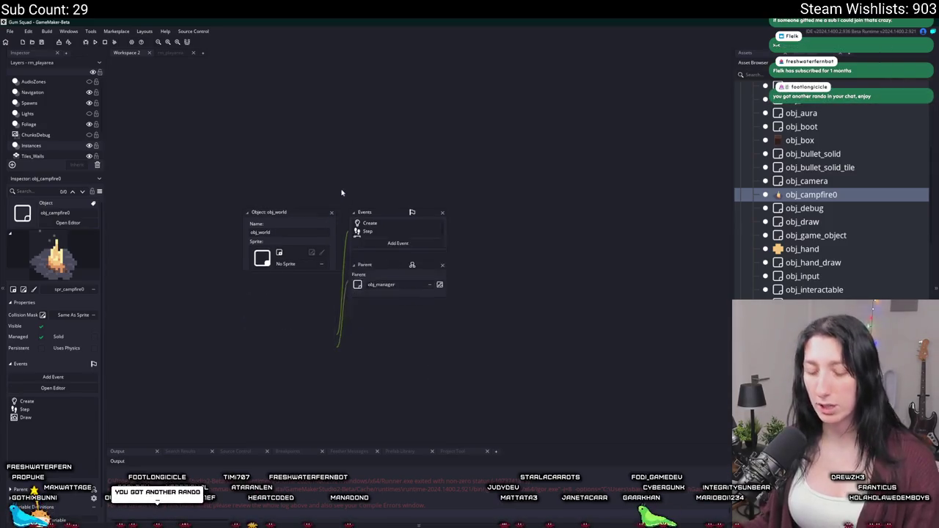
# Search 'peashoot' and open peashooter_step in scr_weapon_peashooter as a full editor tab.
pyautogui.hotkey('ctrl', 't')
pyautogui.write('peashoot')
pyautogui.press('Down')
pyautogui.press('Return')
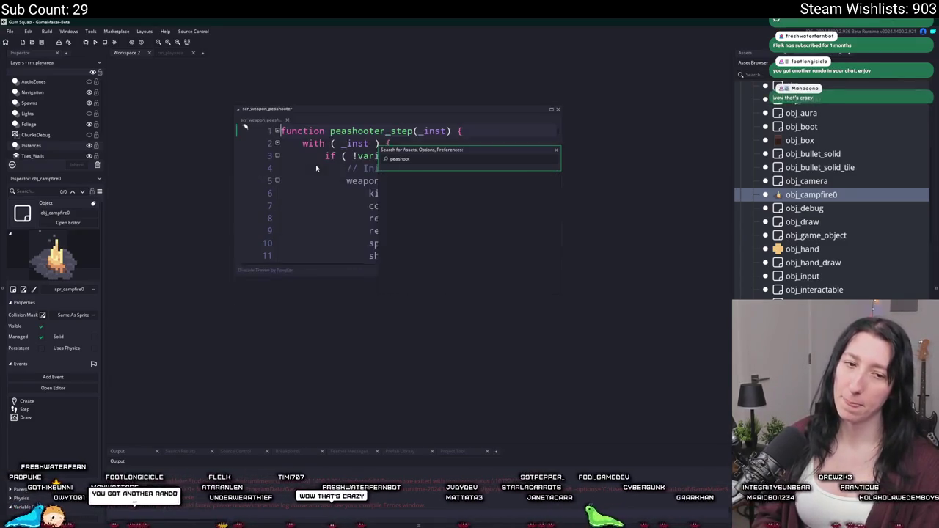
pyautogui.doubleClick(478, 110)
# Review scr_weapon_peashooter's kickback and firing code full-width, leaving a stray 6 on line 51.
pyautogui.click(500, 140)
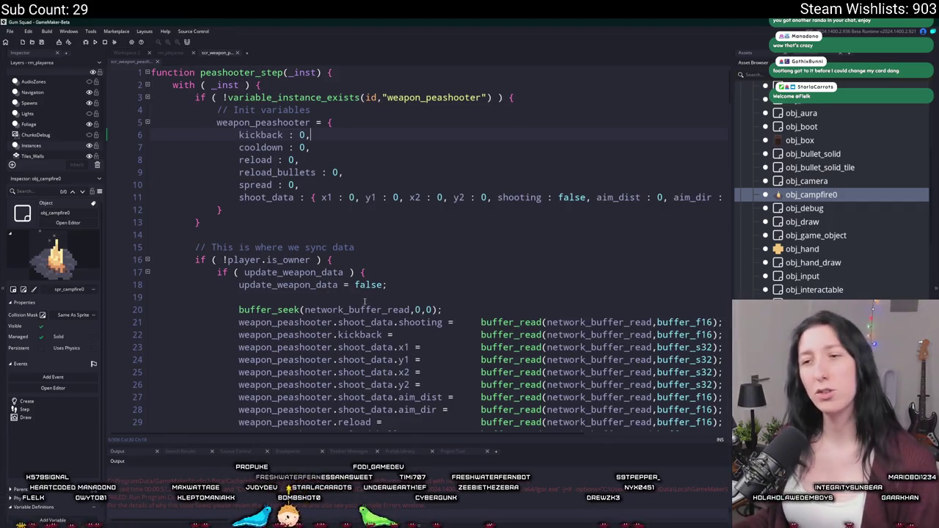
pyautogui.scroll(-8, 359, 301)
pyautogui.press('F12')
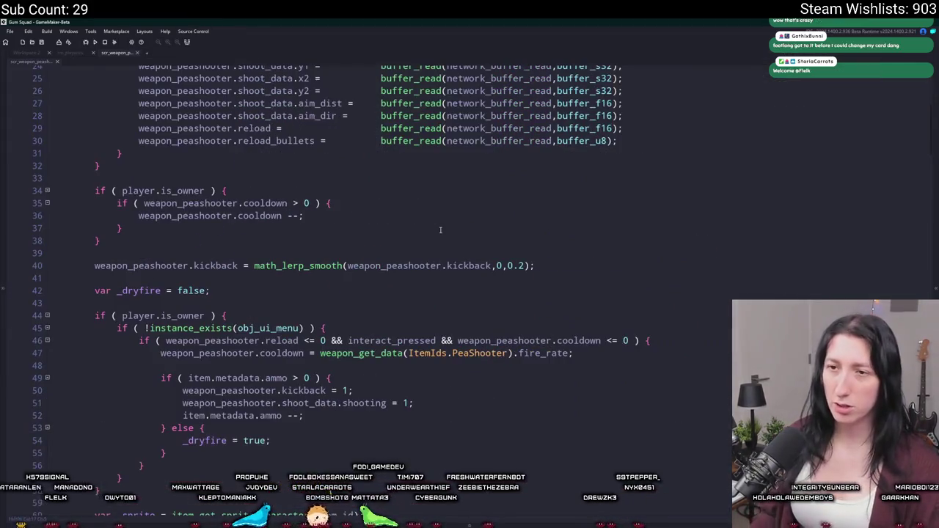
pyautogui.scroll(2, 440, 231)
pyautogui.scroll(2, 439, 234)
pyautogui.scroll(-9, 425, 229)
pyautogui.scroll(-1, 411, 222)
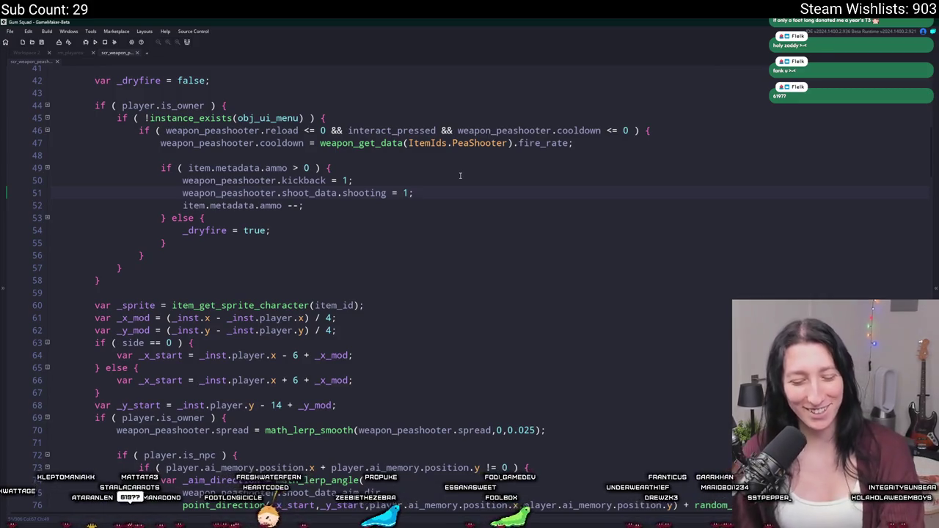
pyautogui.write('6')
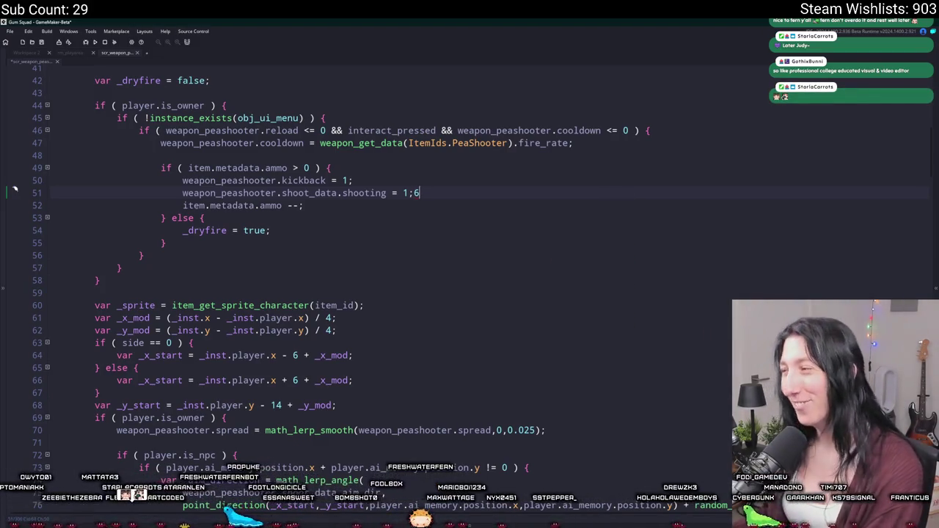
# Remove the stray 6 after 'weapon_peashooter.shoot_data.shooting = 1;' on line 51.
pyautogui.press('BackSpace')
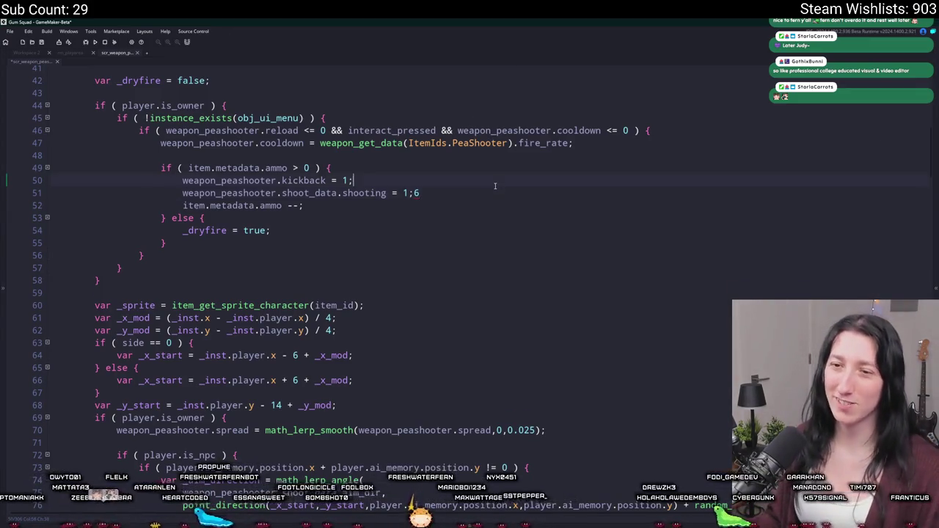
pyautogui.scroll(-2, 477, 184)
pyautogui.press('pageup')
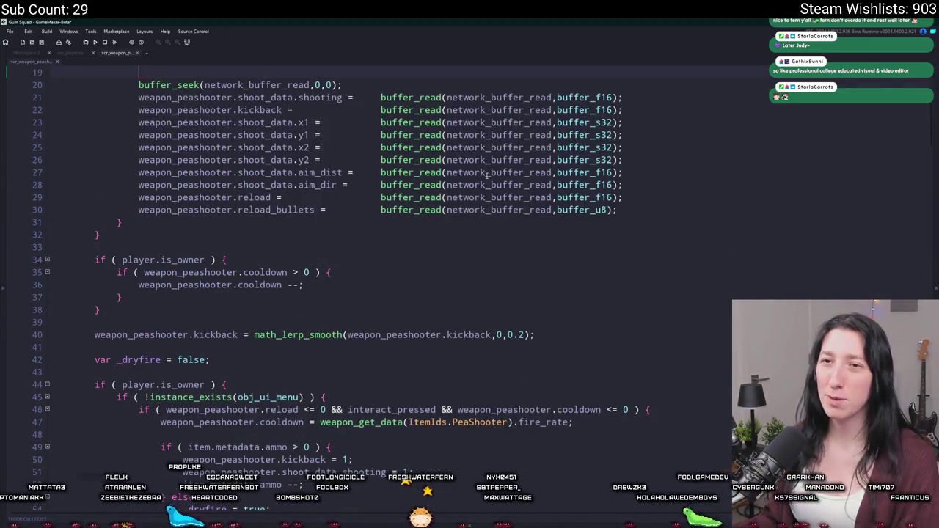
pyautogui.scroll(1, 486, 174)
pyautogui.scroll(-6, 514, 158)
pyautogui.scroll(-20, 513, 158)
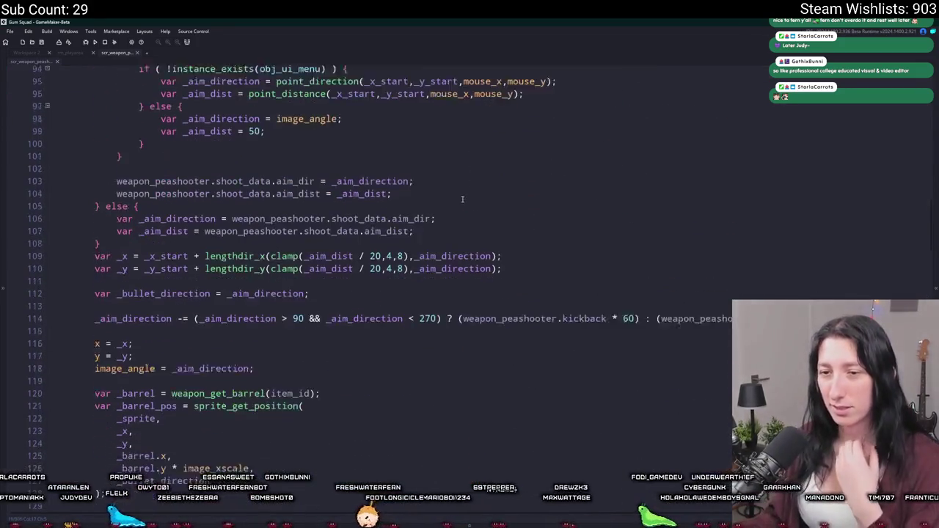
pyautogui.scroll(-12, 465, 198)
pyautogui.scroll(-18, 425, 239)
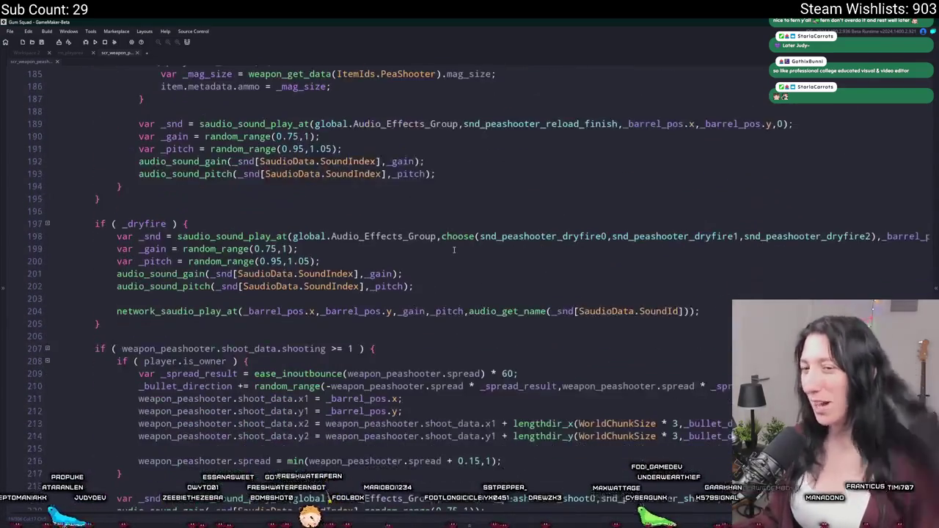
pyautogui.scroll(-13, 454, 250)
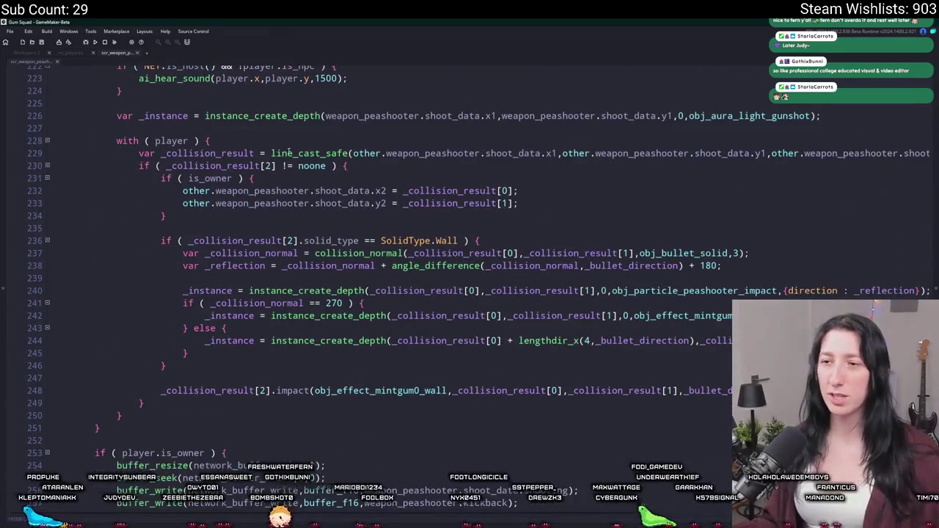
pyautogui.scroll(2, 294, 126)
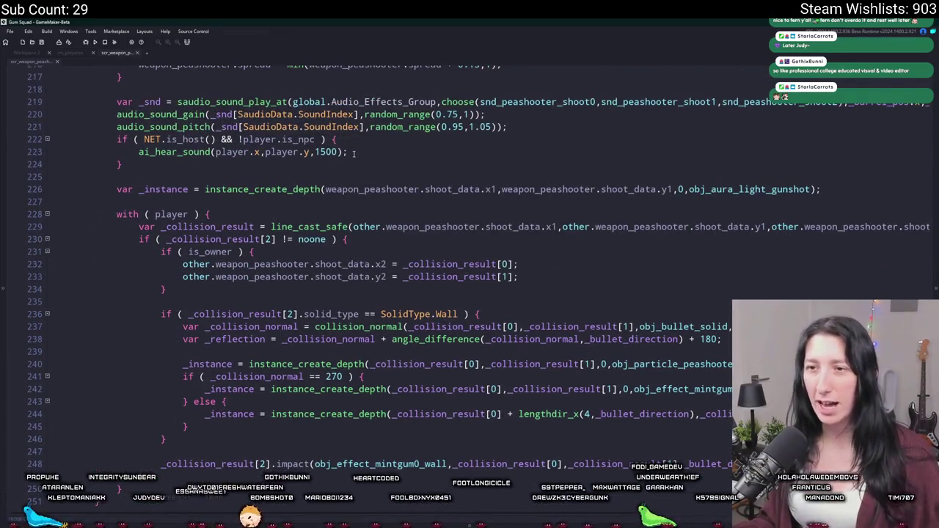
pyautogui.scroll(-3, 353, 152)
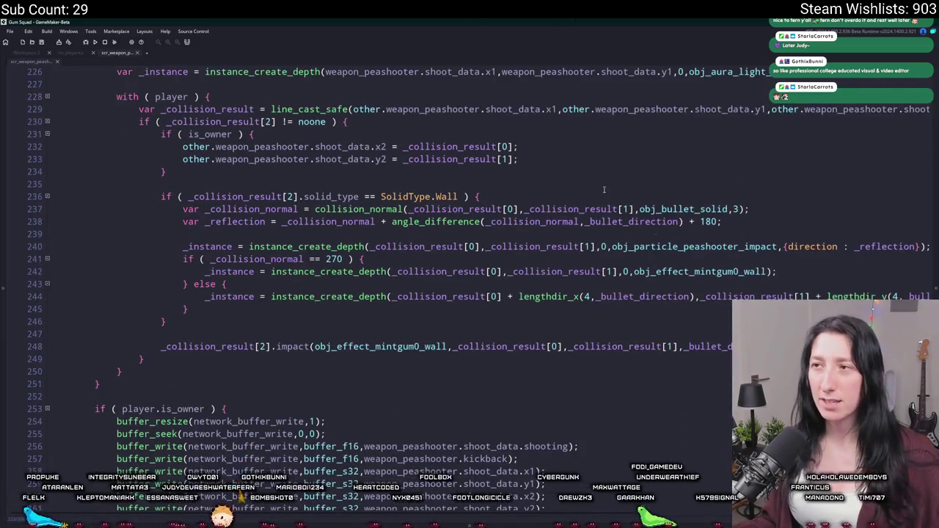
pyautogui.scroll(2, 587, 150)
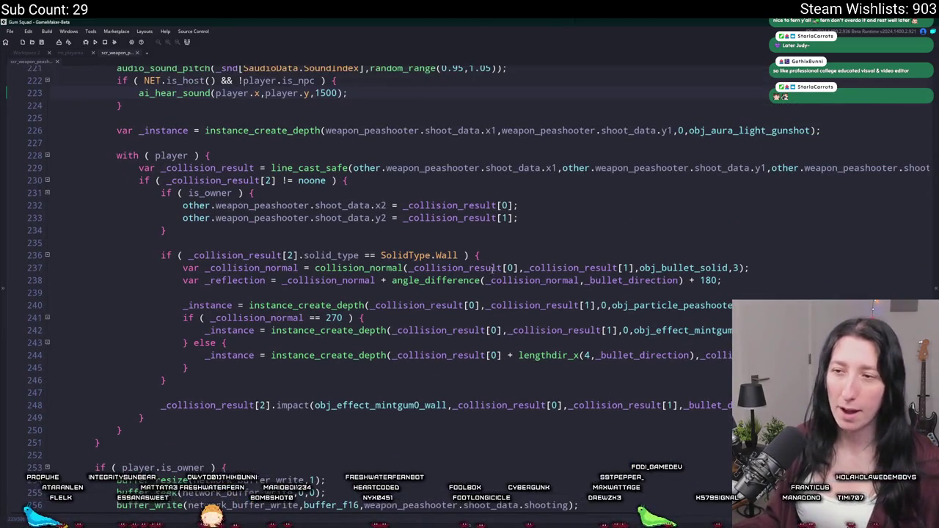
pyautogui.scroll(10, 503, 235)
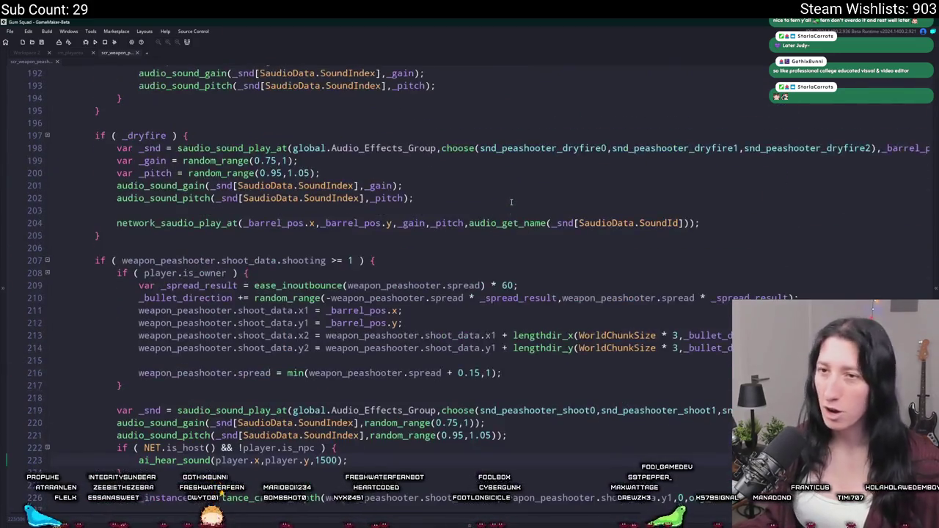
pyautogui.scroll(5, 513, 195)
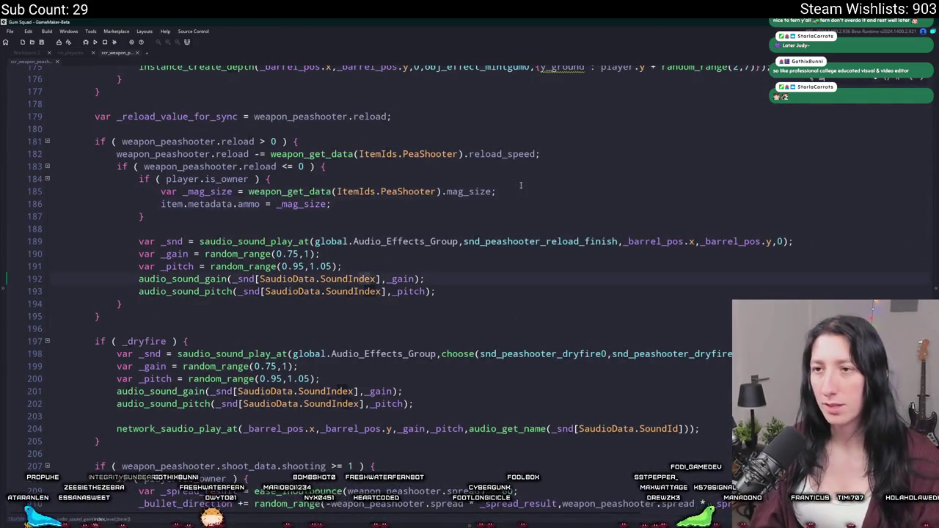
pyautogui.scroll(-8, 501, 218)
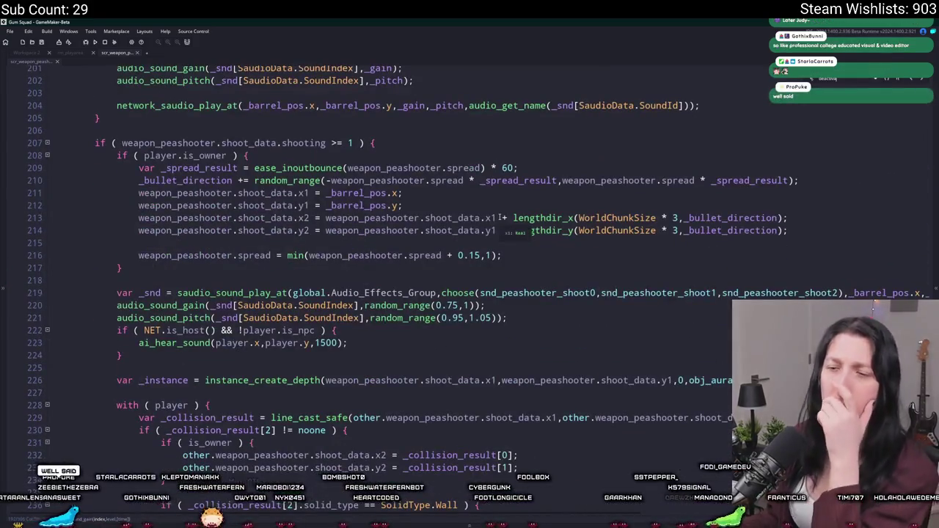
pyautogui.scroll(-4, 501, 218)
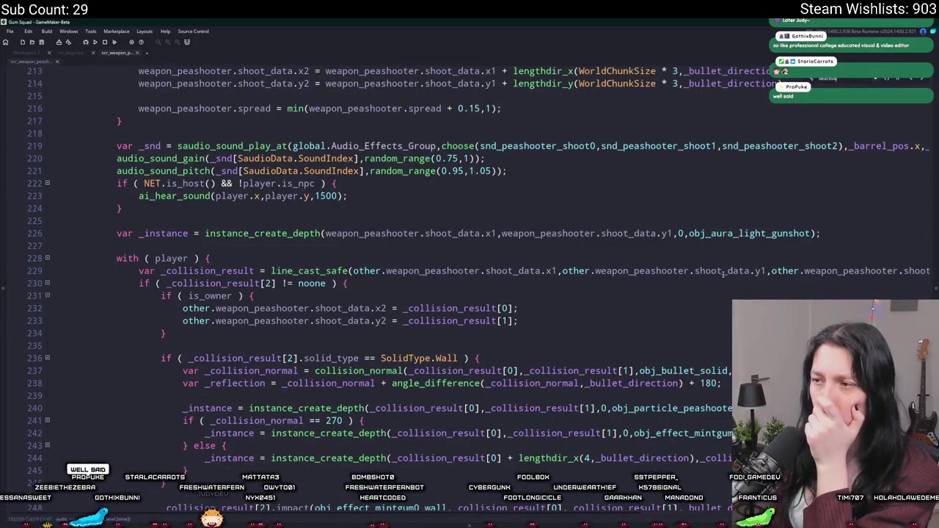
pyautogui.moveTo(724, 274); pyautogui.dragTo(933, 268)
pyautogui.click(674, 221)
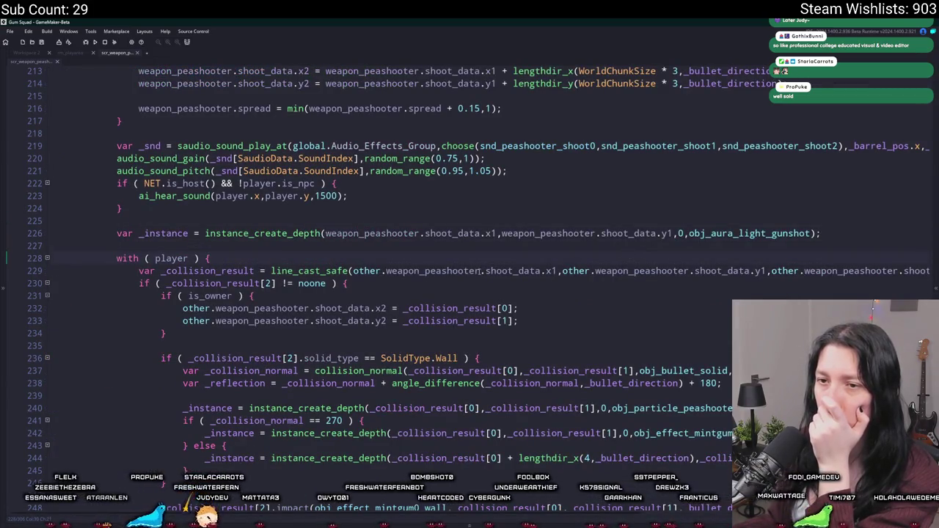
pyautogui.doubleClick(310, 270)
pyautogui.scroll(4, 310, 271)
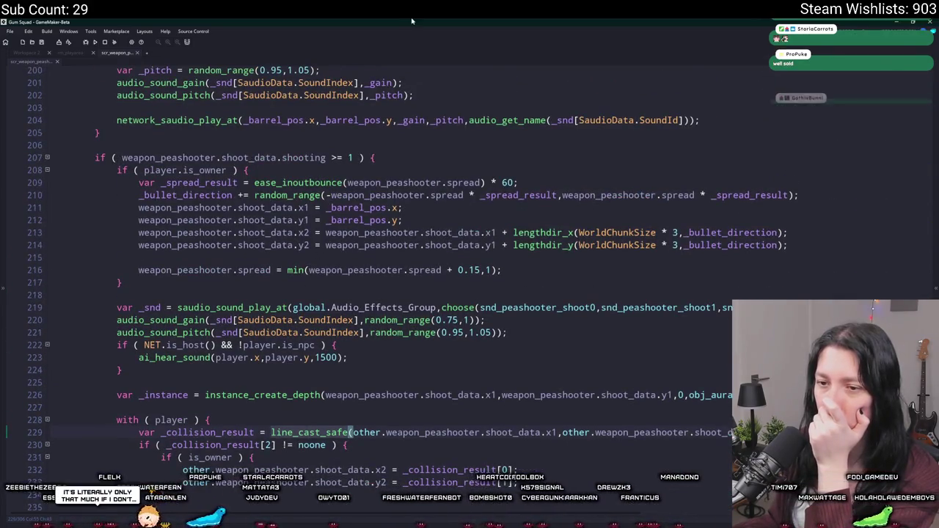
pyautogui.scroll(-18, 366, 257)
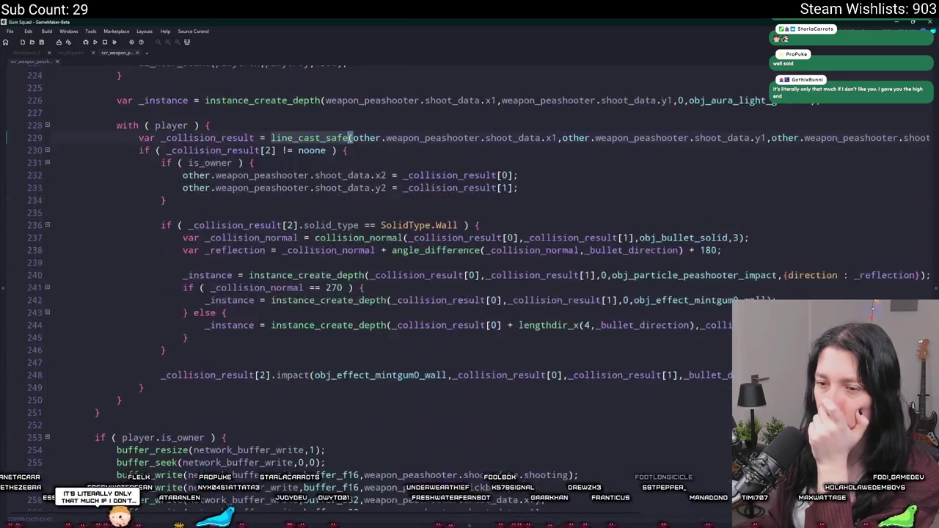
pyautogui.scroll(-6, 886, 225)
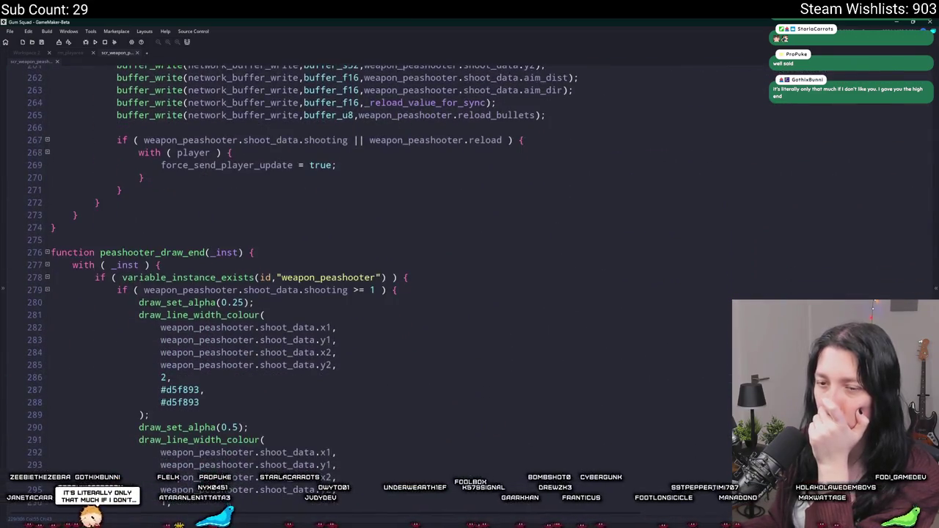
pyautogui.scroll(20, 886, 226)
pyautogui.scroll(17, 886, 226)
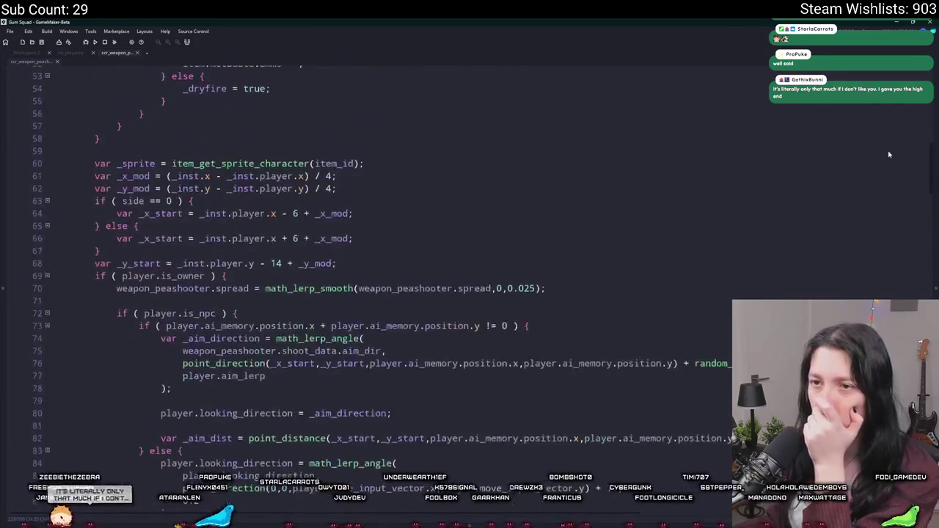
pyautogui.scroll(17, 892, 147)
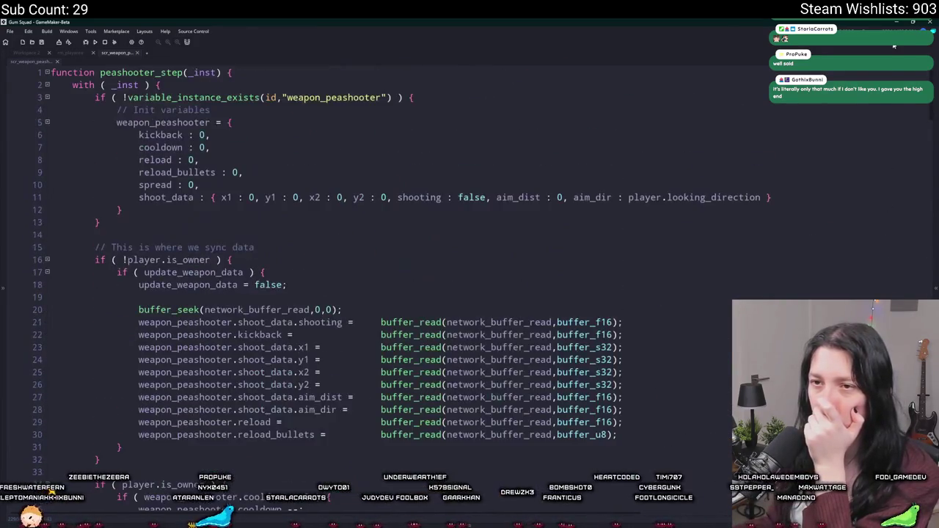
pyautogui.scroll(-16, 892, 149)
pyautogui.scroll(-13, 892, 149)
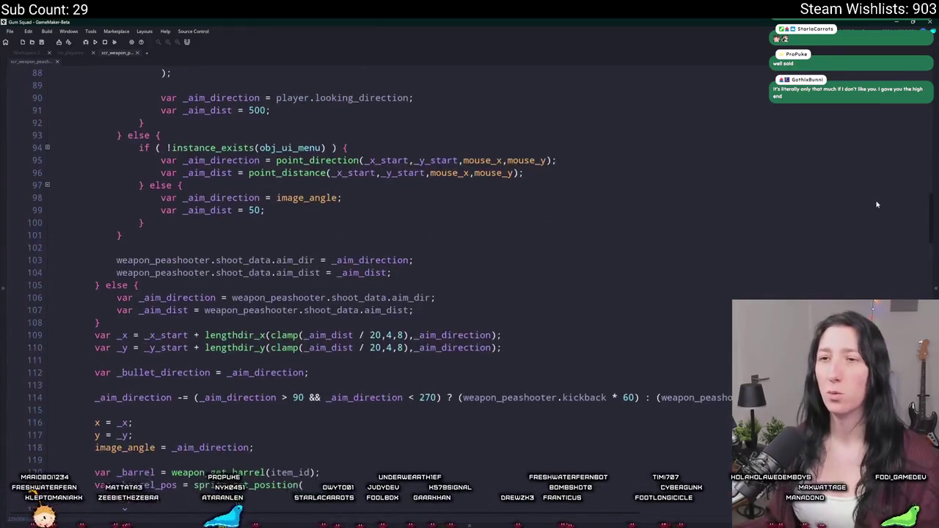
pyautogui.hotkey('ctrl', 'f')
pyautogui.write('deactivate')
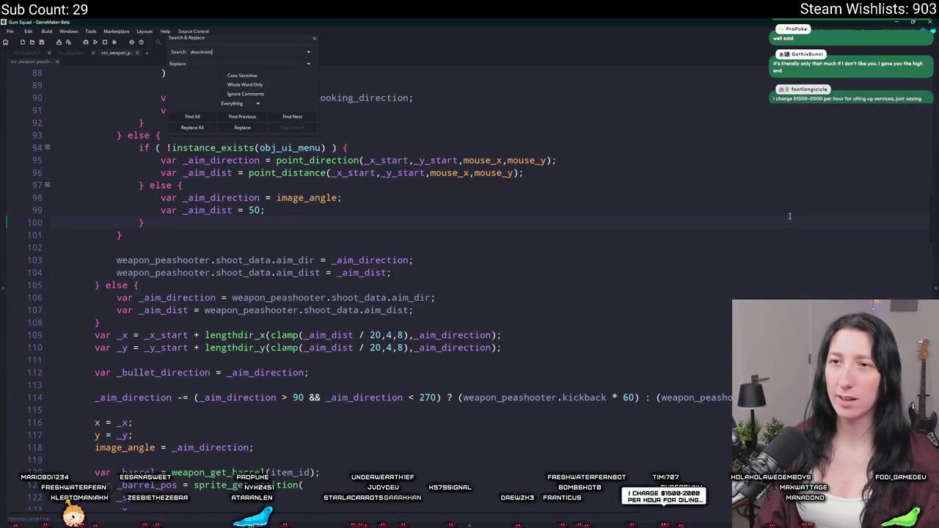
# Search the project for 'deactivate' and open the matching line in scr_player.
pyautogui.press('Return')
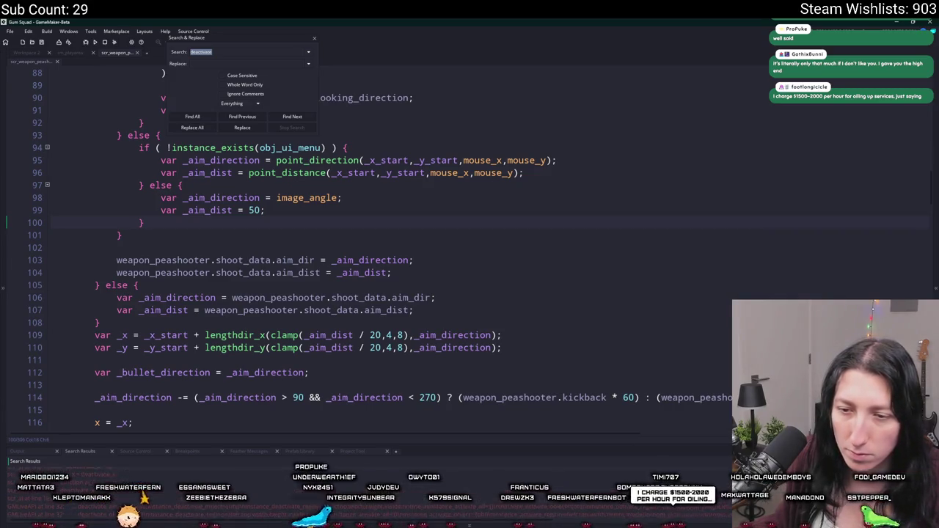
pyautogui.click(314, 38)
pyautogui.scroll(-5, 381, 249)
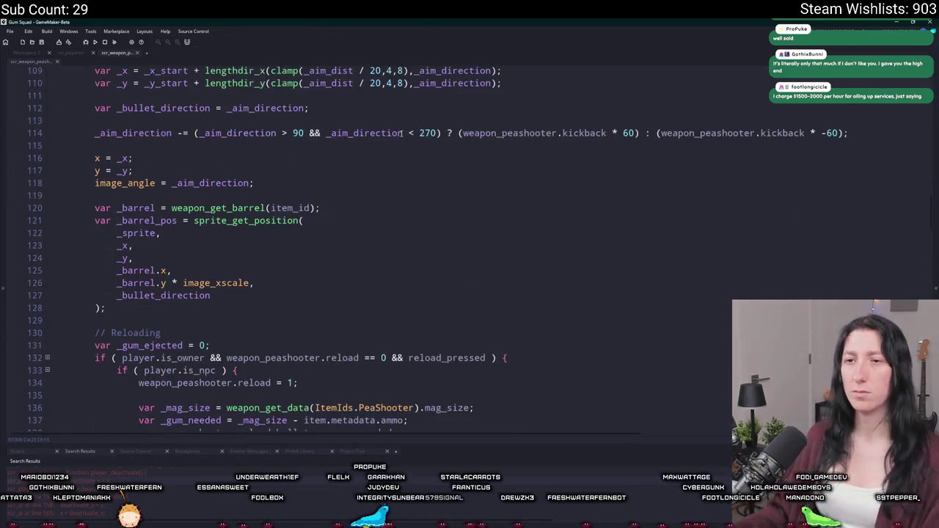
pyautogui.doubleClick(44, 512)
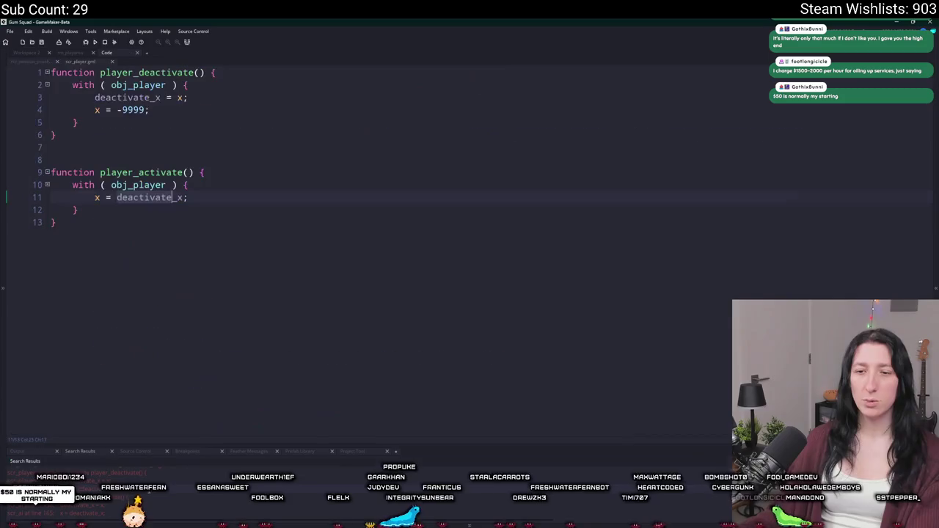
# Search for player_activate and jump to its call in obj_enemy_glummer's Begin Step.
pyautogui.doubleClick(139, 172)
pyautogui.hotkey('ctrl', 'f')
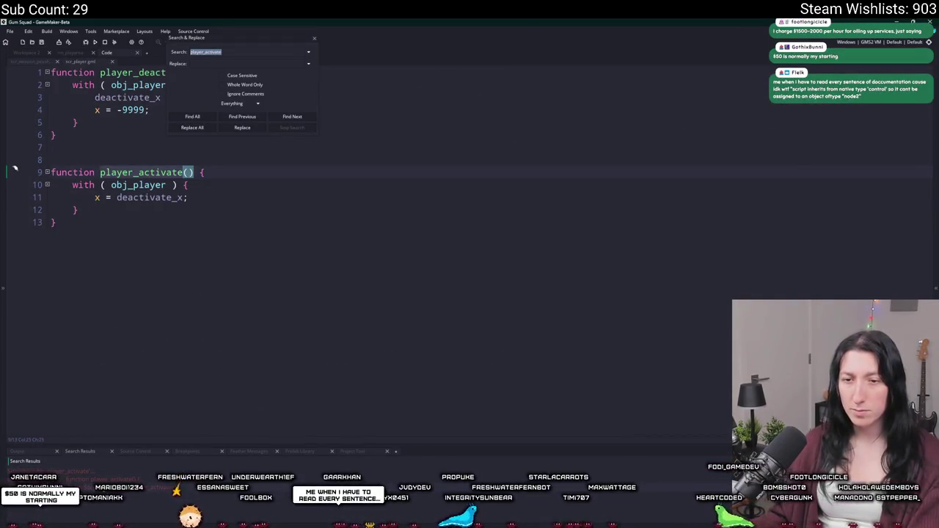
pyautogui.press('Return')
pyautogui.scroll(2, 450, 231)
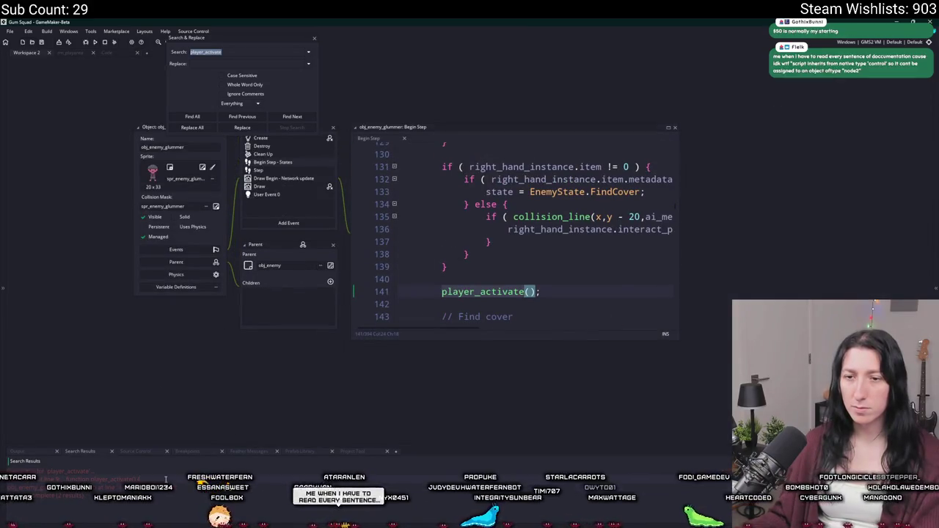
pyautogui.click(314, 38)
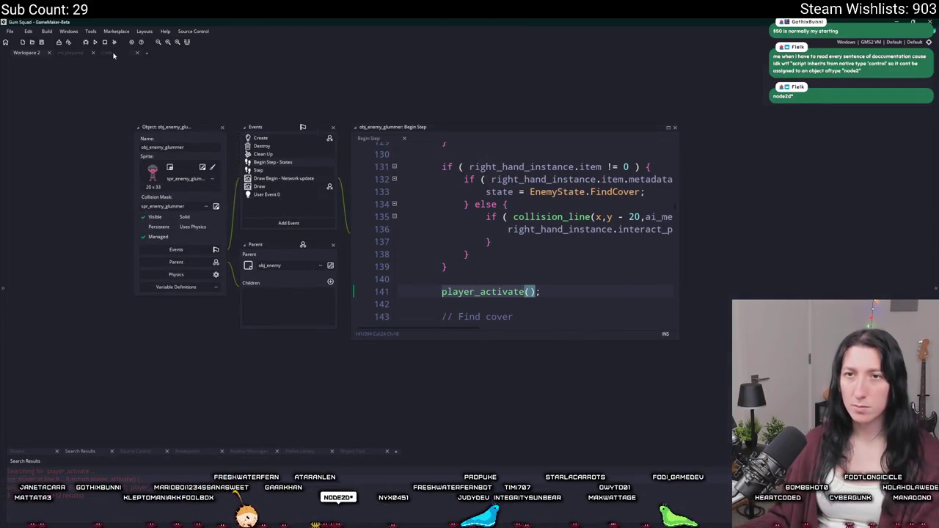
# Return from scr_player's code to the scr_weapon_peashooter script at its barrel-position code.
pyautogui.click(107, 53)
pyautogui.click(166, 153)
pyautogui.click(38, 61)
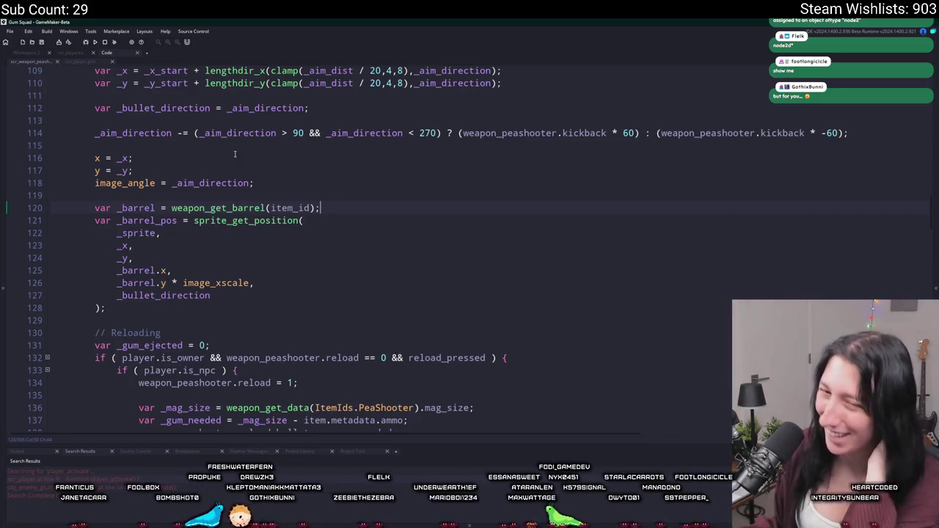
pyautogui.scroll(-7, 447, 233)
pyautogui.scroll(-11, 447, 233)
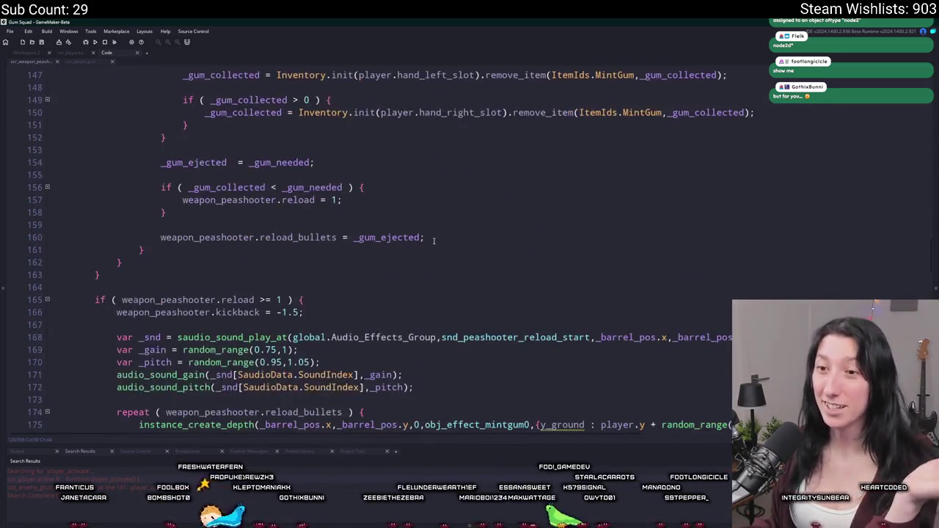
pyautogui.scroll(-12, 360, 291)
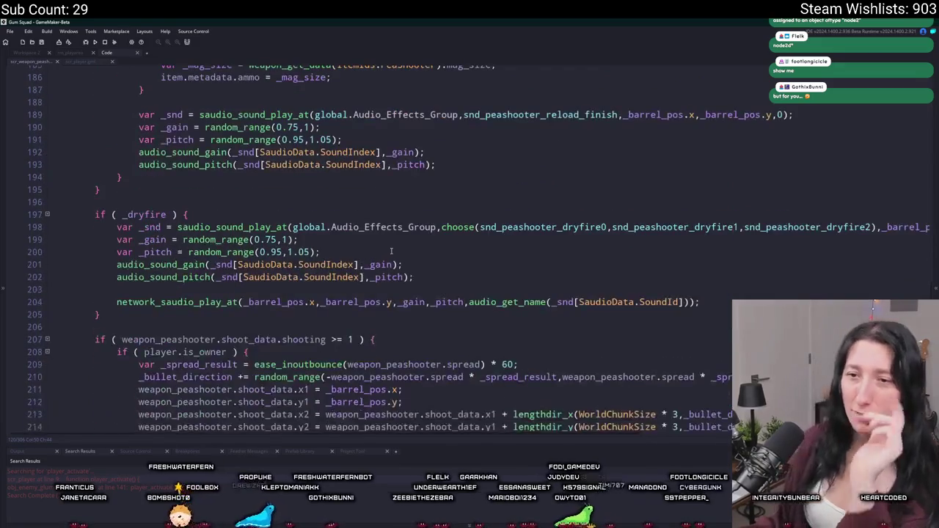
pyautogui.scroll(-1, 394, 233)
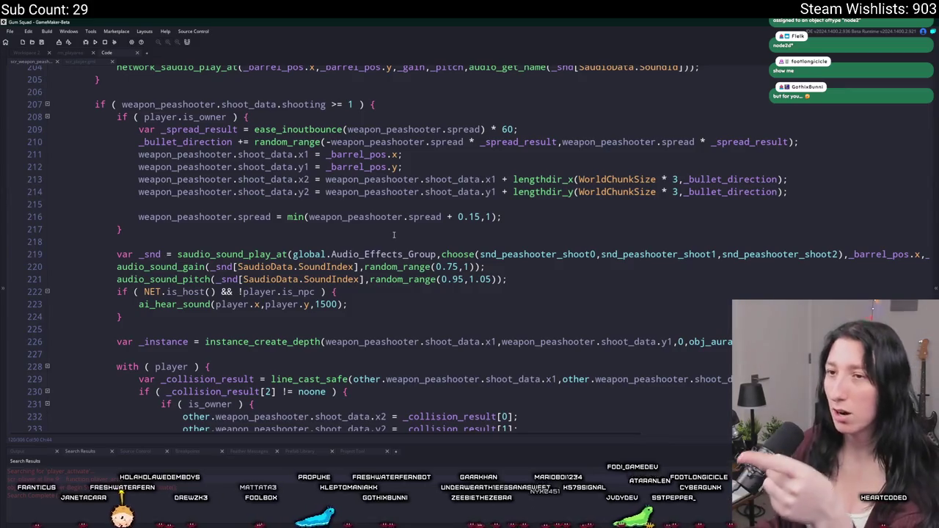
pyautogui.scroll(-10, 383, 245)
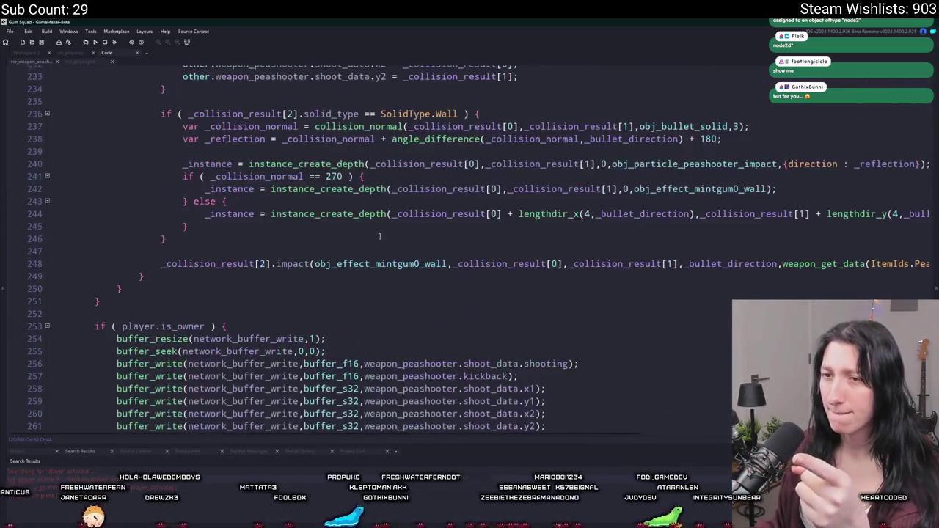
pyautogui.scroll(4, 376, 233)
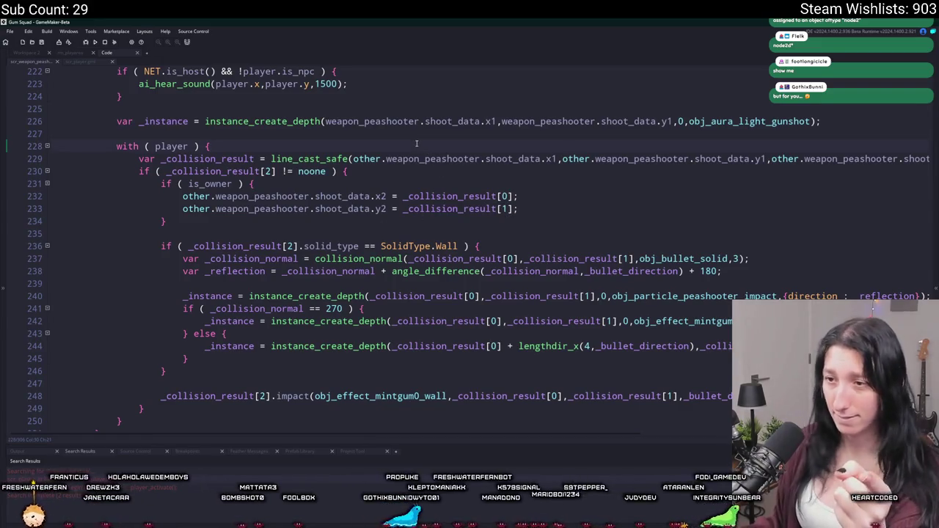
pyautogui.press('Return')
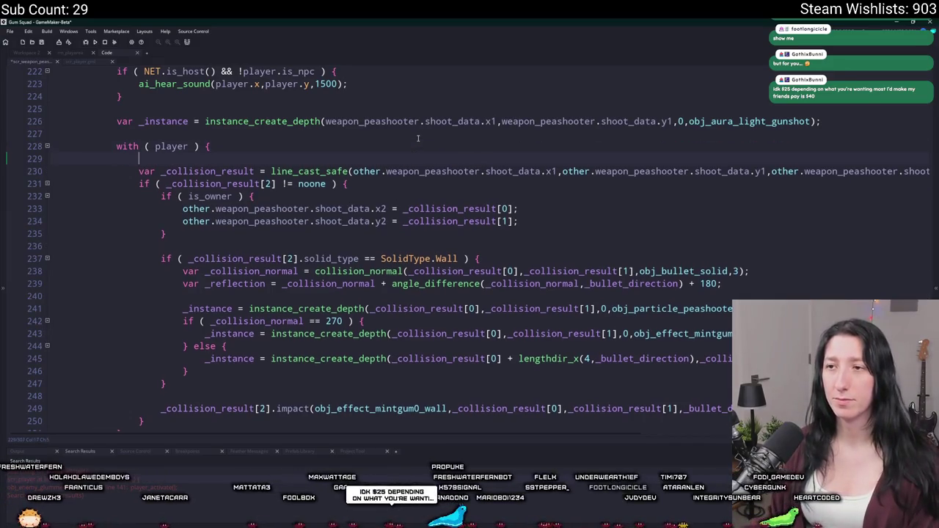
pyautogui.write('if ( is_np')
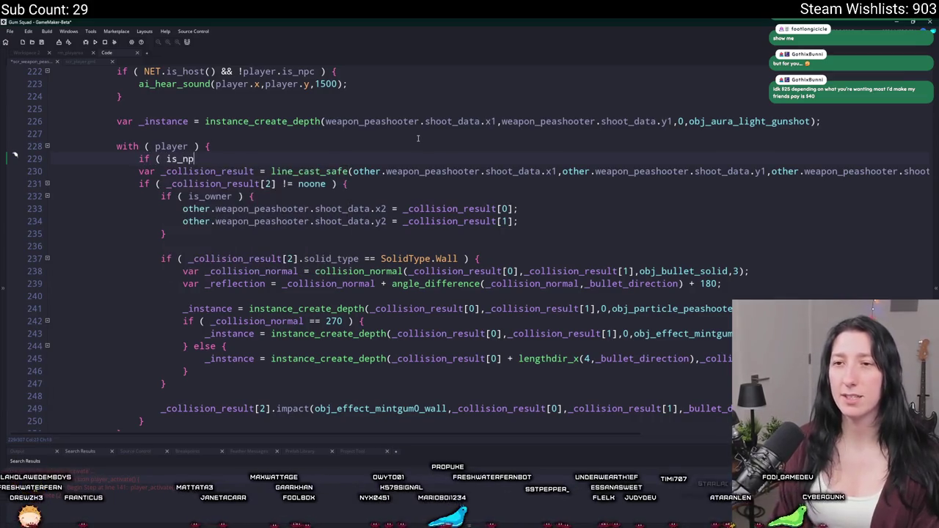
pyautogui.write('c ) {')
pyautogui.press('Return')
pyautogui.write('}')
pyautogui.click(167, 158)
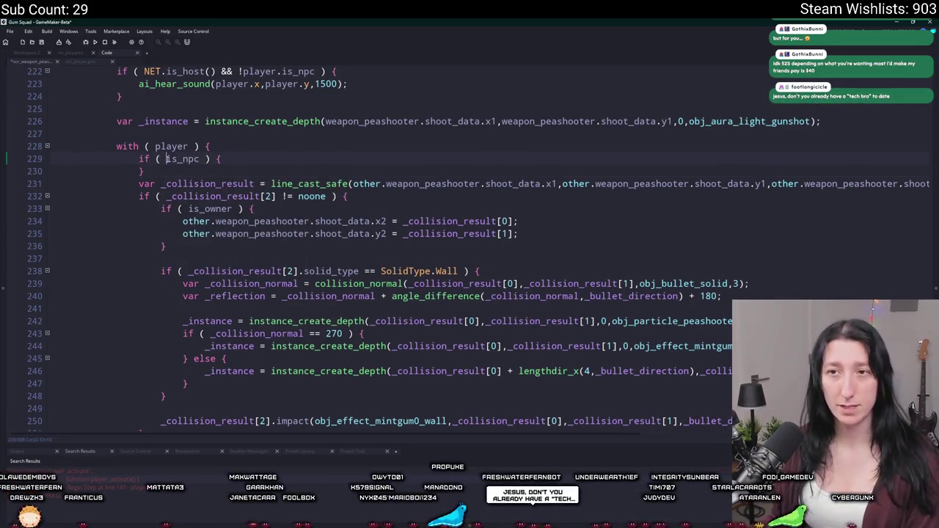
pyautogui.write('!')
pyautogui.click(228, 156)
pyautogui.press('Return')
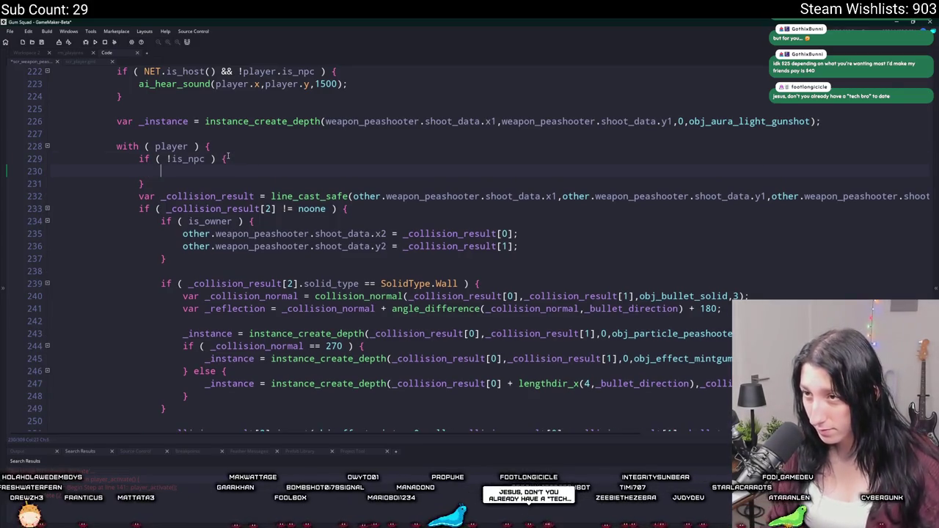
pyautogui.moveTo(145, 183)
pyautogui.mouseDown()
pyautogui.moveTo(163, 172)
pyautogui.moveTo(140, 160)
pyautogui.mouseUp()
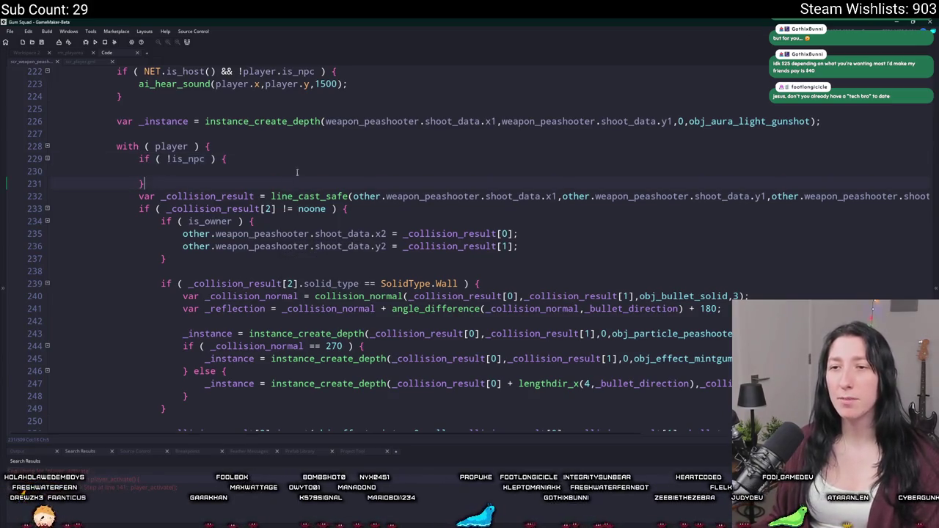
pyautogui.press('BackSpace')
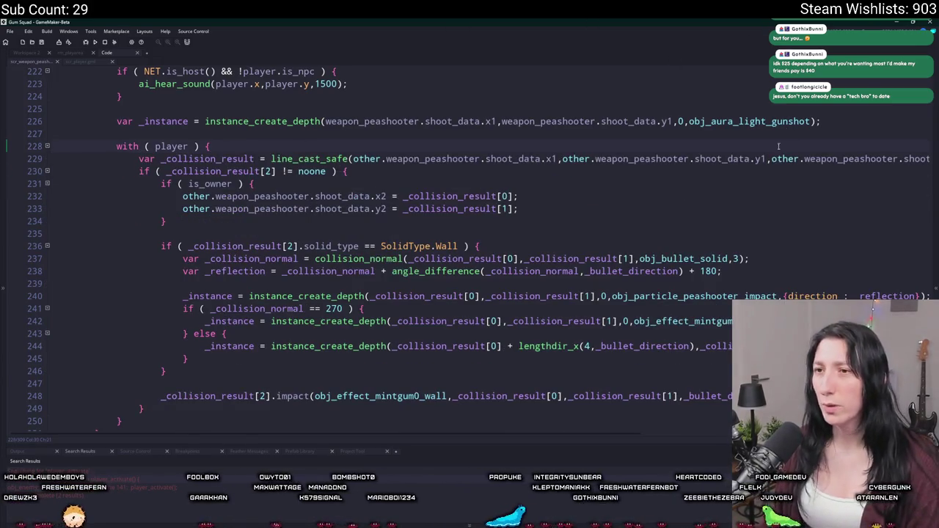
pyautogui.scroll(-2, 705, 173)
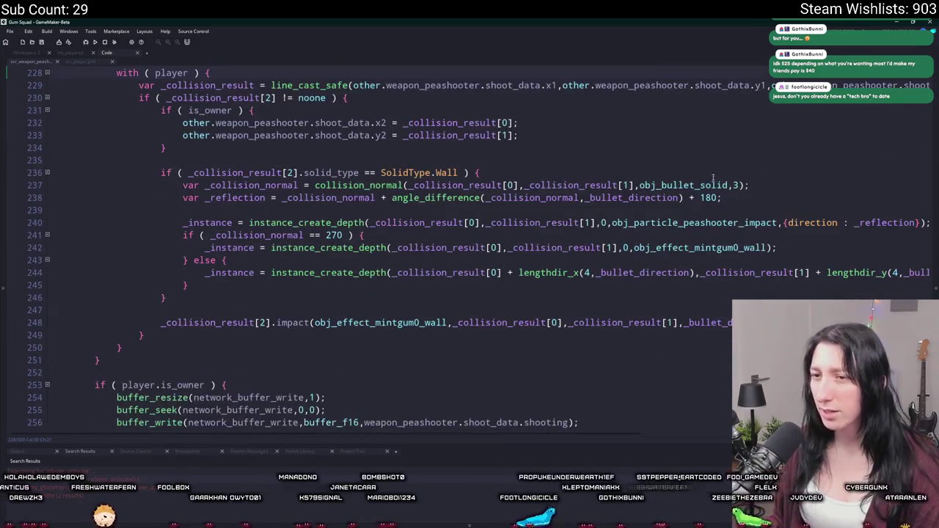
# Search assets for 'peppermint' and open pepperminter_step in scr_weapon_pepperminter.
pyautogui.scroll(-5, 704, 173)
pyautogui.scroll(5, 693, 132)
pyautogui.scroll(-8, 679, 91)
pyautogui.scroll(8, 679, 92)
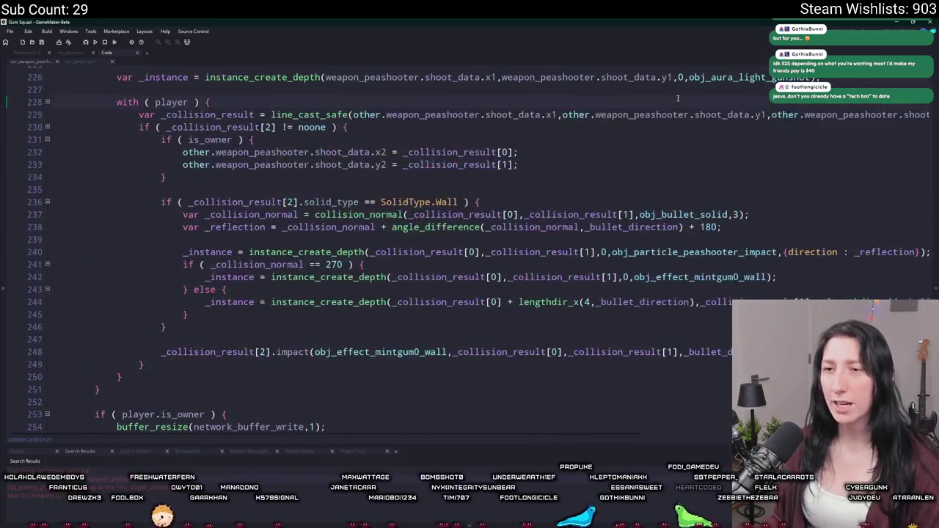
pyautogui.hotkey('ctrl', 't')
pyautogui.write('w')
pyautogui.press('BackSpace')
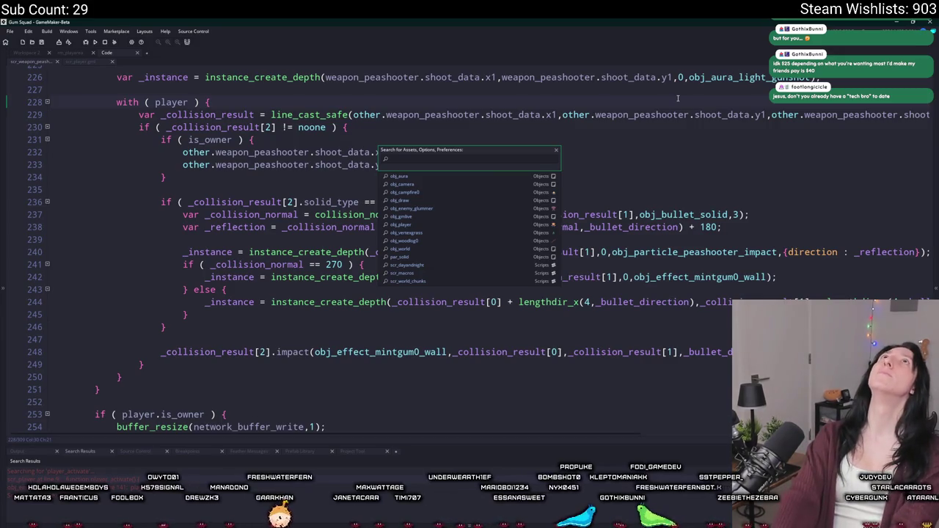
pyautogui.write('weapon_')
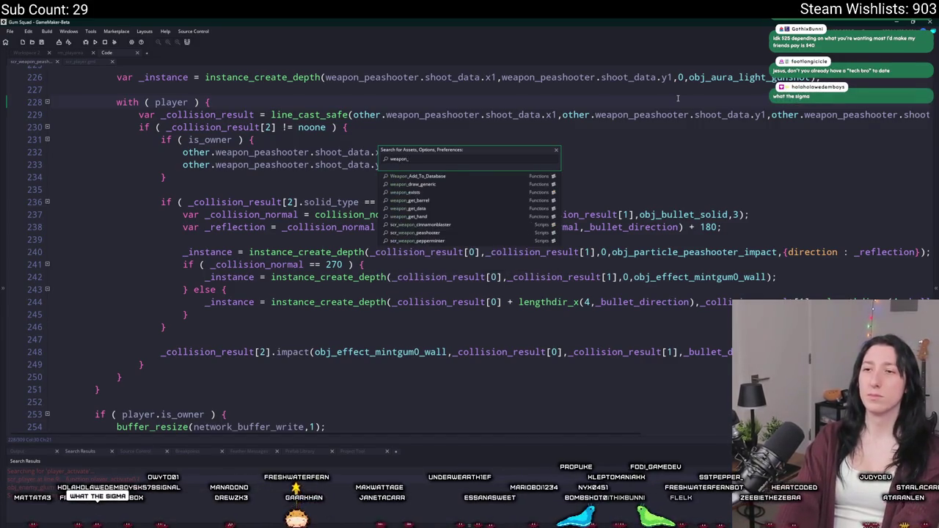
pyautogui.press('BackSpace')
pyautogui.press('BackSpace')
pyautogui.press('BackSpace')
pyautogui.write('peppermint')
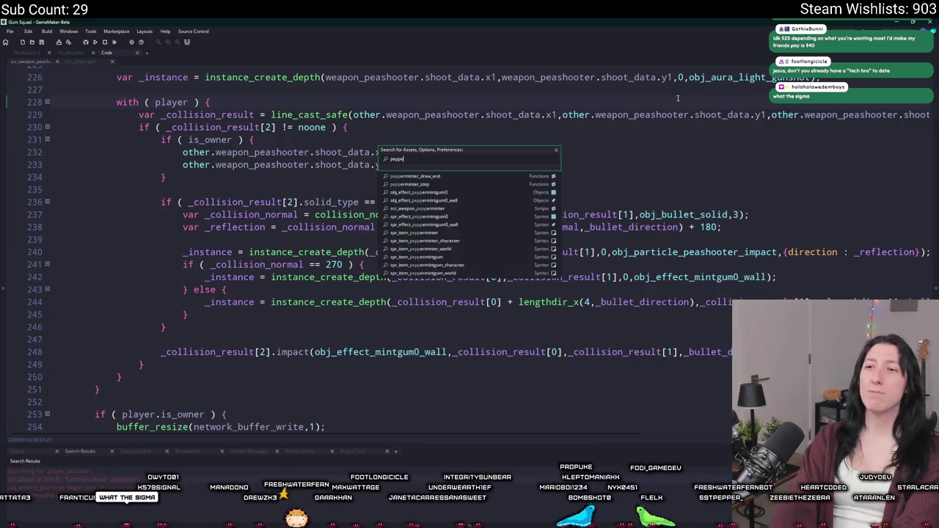
pyautogui.press('Down')
pyautogui.press('Return')
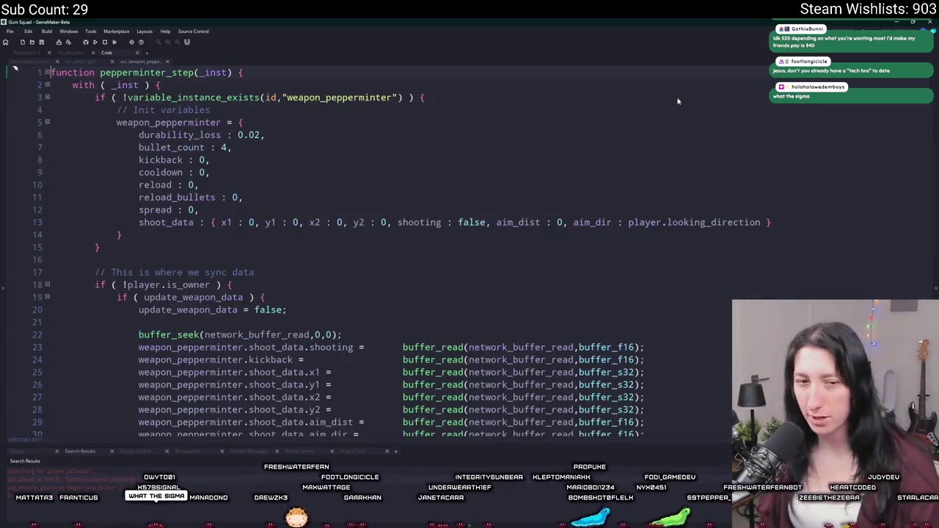
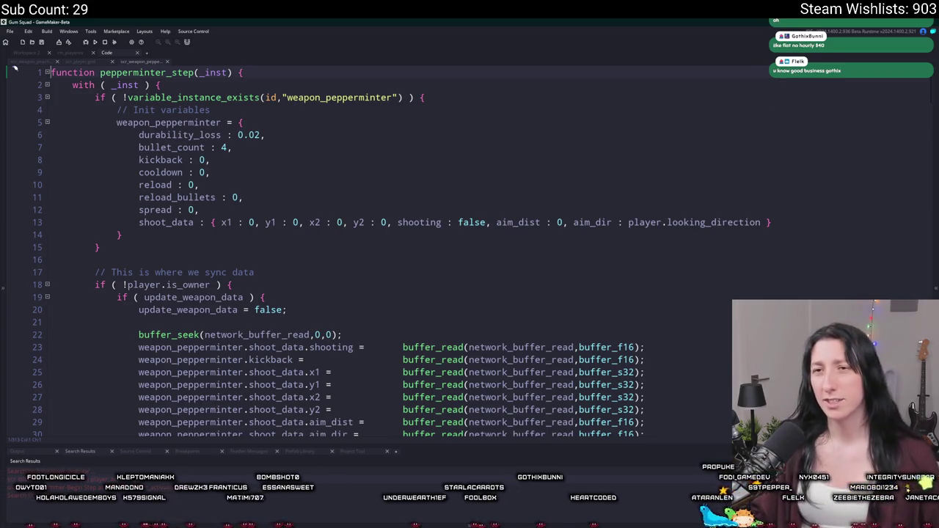
# Scroll down to the cinnamon blaster's line_cast_safe call and inspect the long line cast line.
pyautogui.scroll(-3, 411, 237)
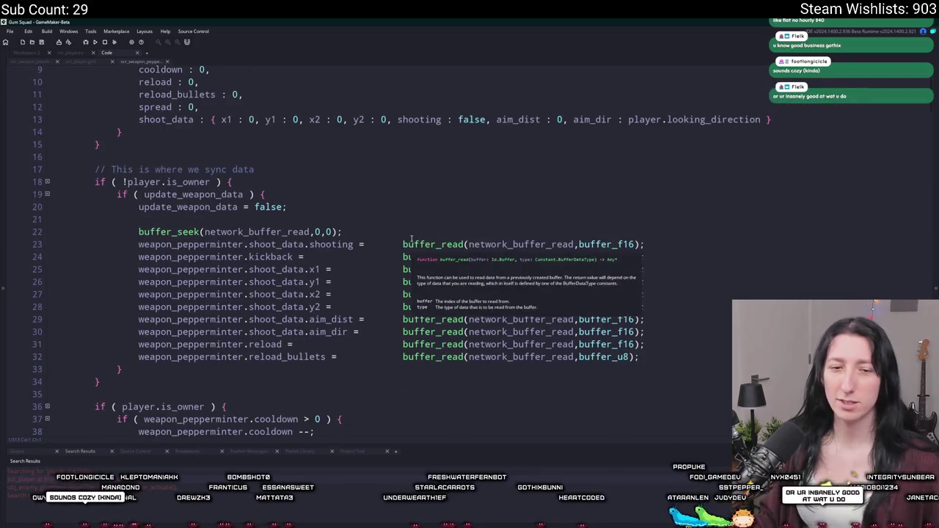
pyautogui.scroll(-2, 412, 237)
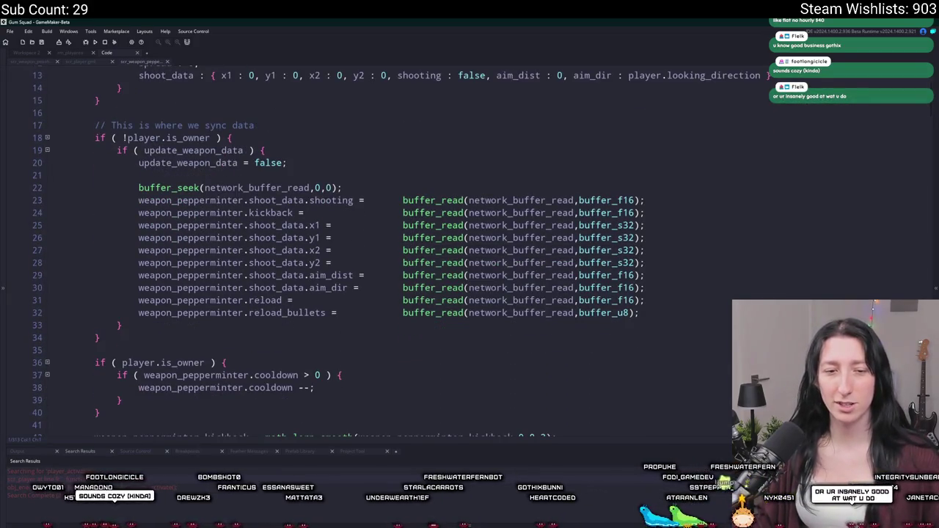
pyautogui.scroll(-4, 317, 115)
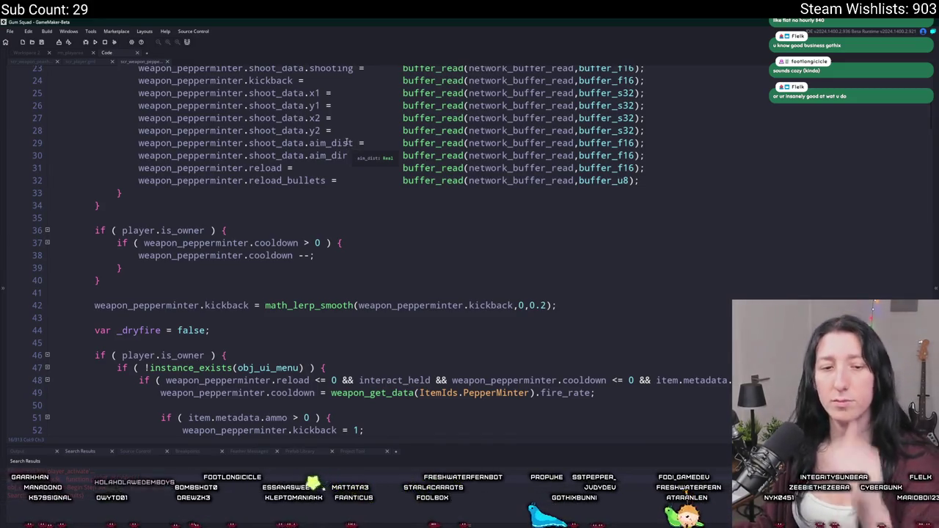
pyautogui.scroll(-3, 373, 256)
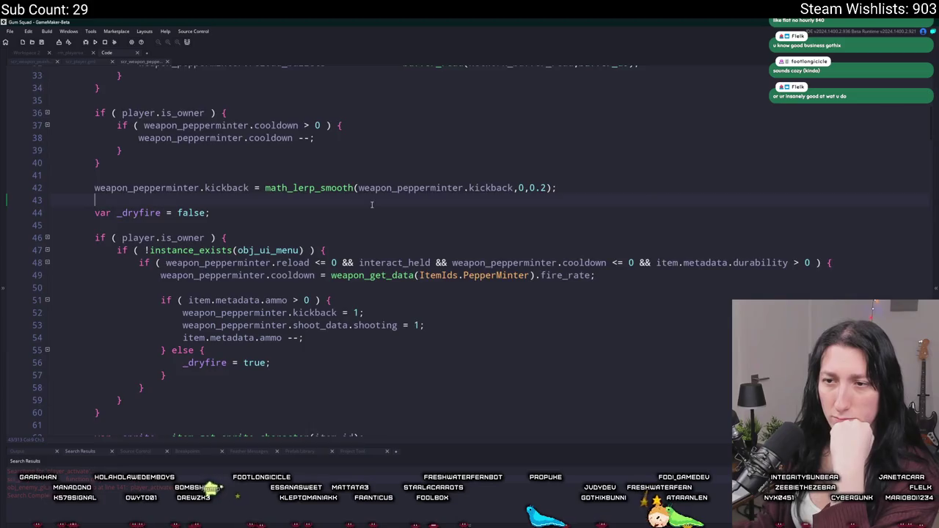
pyautogui.scroll(-10, 372, 204)
pyautogui.scroll(-12, 332, 257)
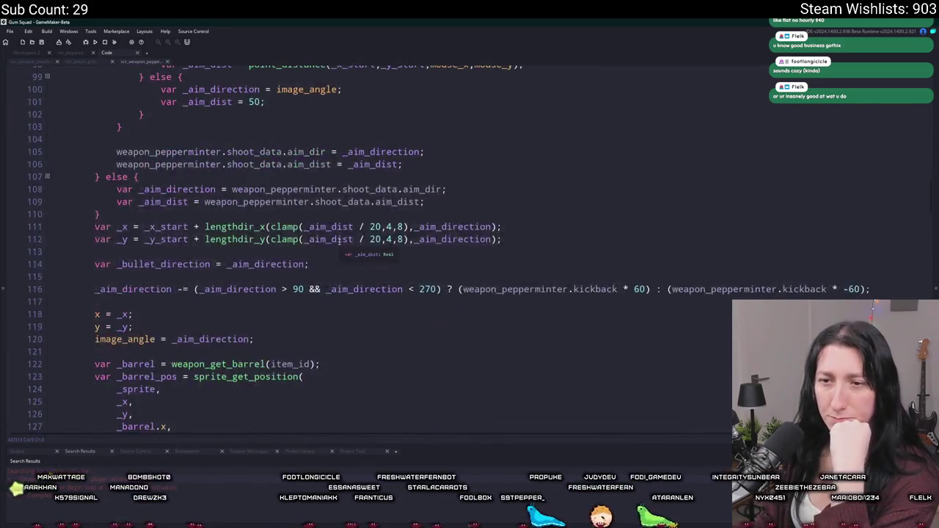
pyautogui.scroll(-18, 341, 234)
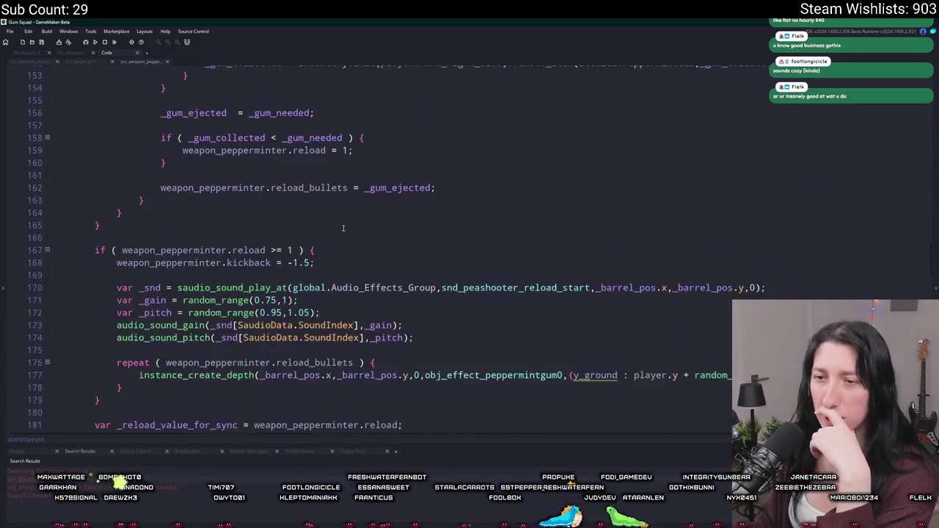
pyautogui.scroll(-12, 343, 228)
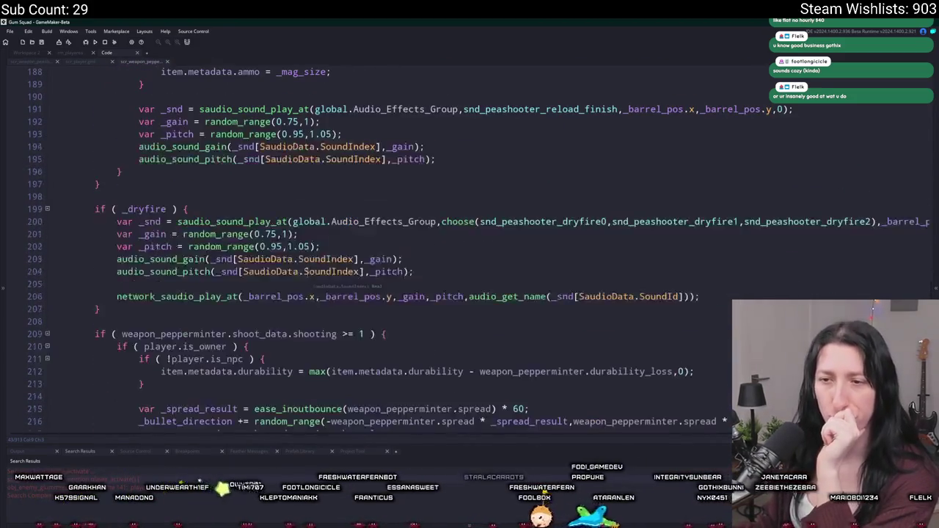
pyautogui.scroll(-3, 320, 262)
pyautogui.scroll(-8, 320, 261)
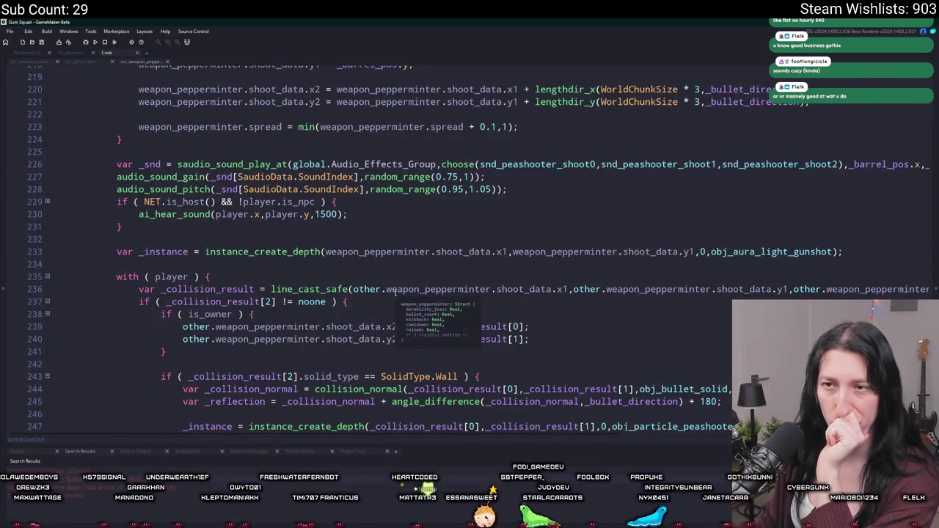
pyautogui.scroll(5, 390, 295)
pyautogui.scroll(-6, 395, 281)
pyautogui.scroll(-3, 395, 280)
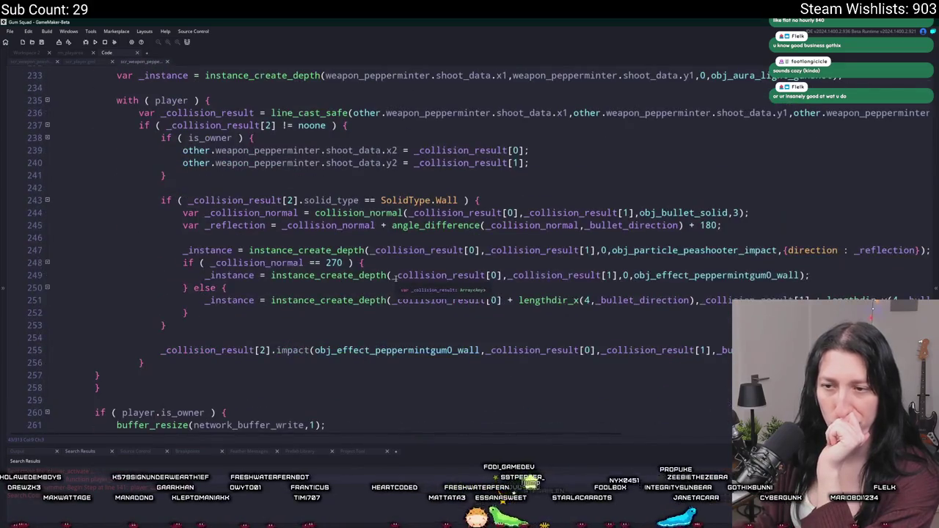
pyautogui.scroll(3, 492, 309)
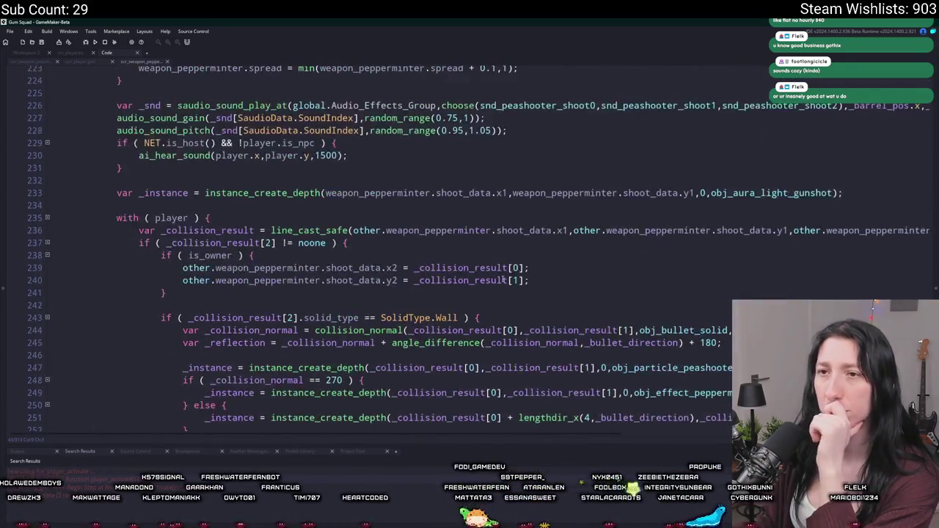
pyautogui.moveTo(734, 230); pyautogui.dragTo(849, 230)
pyautogui.click(849, 230)
pyautogui.moveTo(271, 231); pyautogui.dragTo(56, 244)
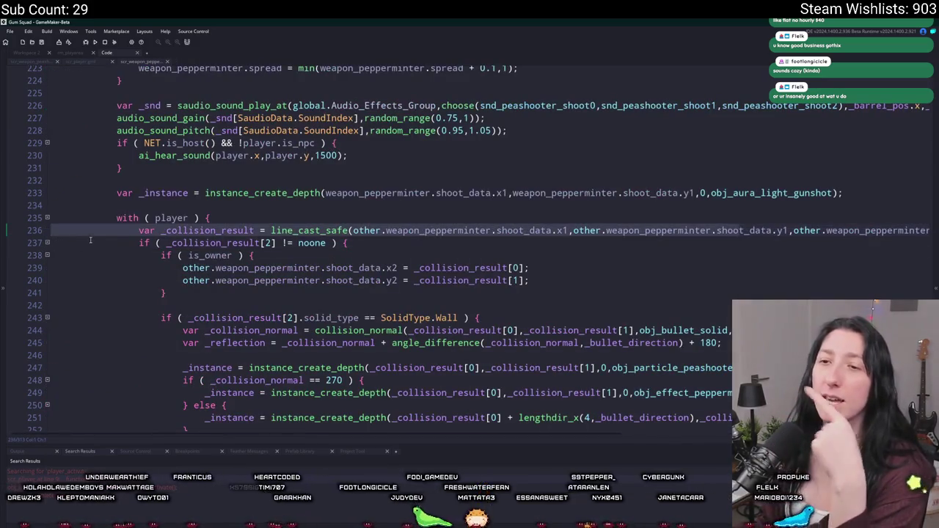
pyautogui.click(141, 233)
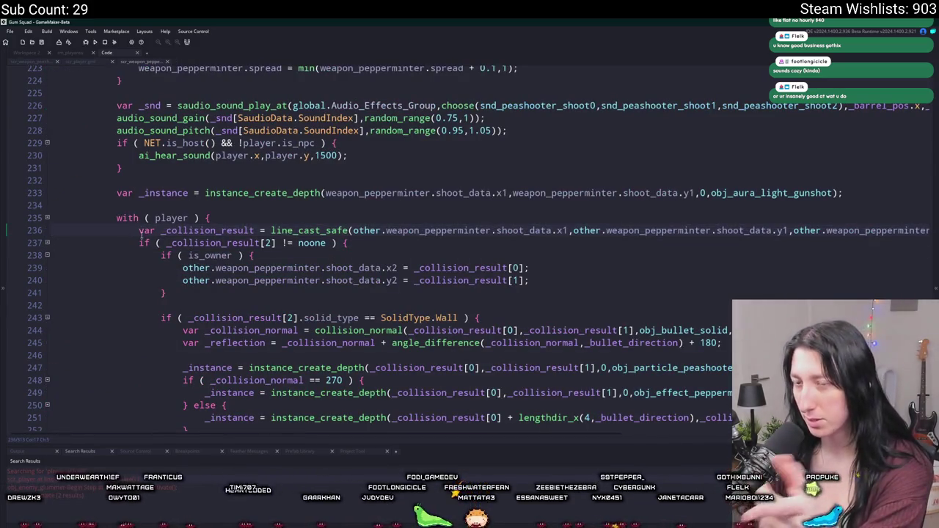
pyautogui.click(328, 217)
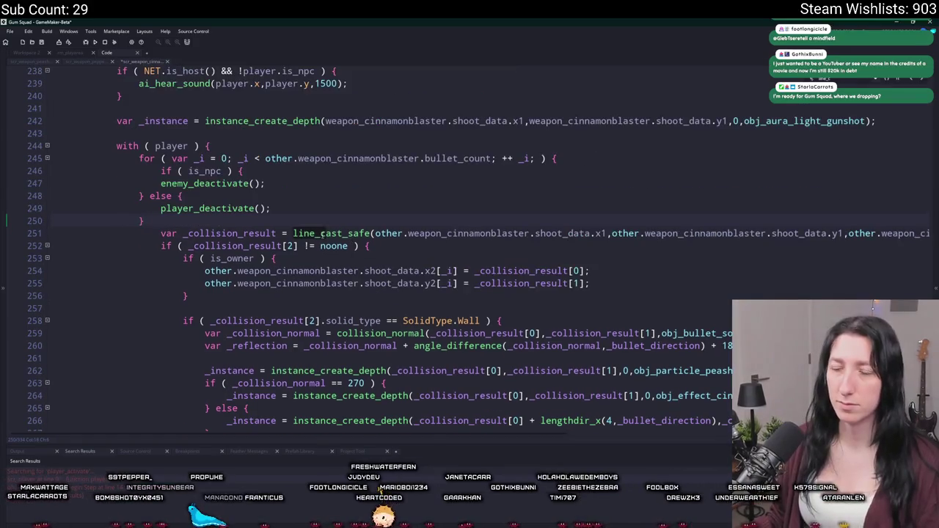
# Copy the deactivate if/else block and paste it below the line_cast_safe call.
pyautogui.hotkey('ctrl', 'z')
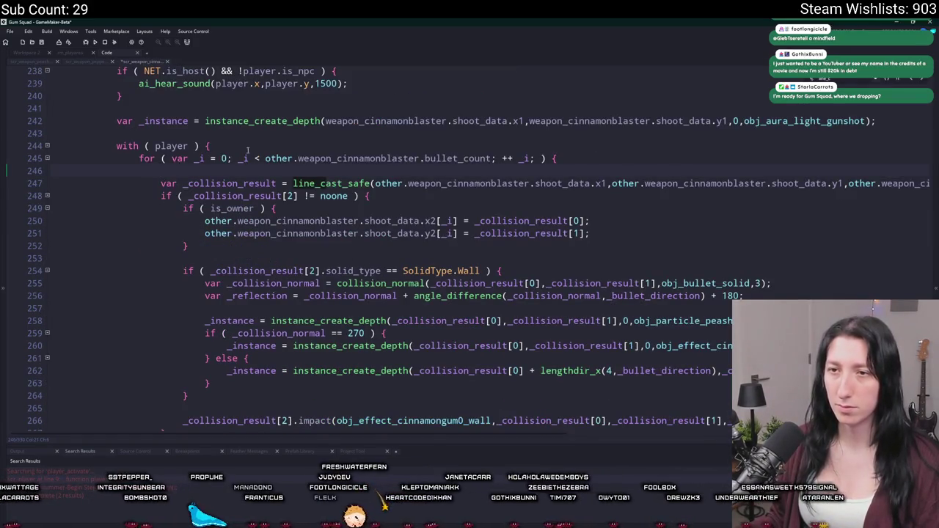
pyautogui.hotkey('ctrl', 'y')
pyautogui.hotkey('shift', 'Up')
pyautogui.hotkey('shift', 'Up')
pyautogui.hotkey('shift', 'Up')
pyautogui.hotkey('shift', 'Home')
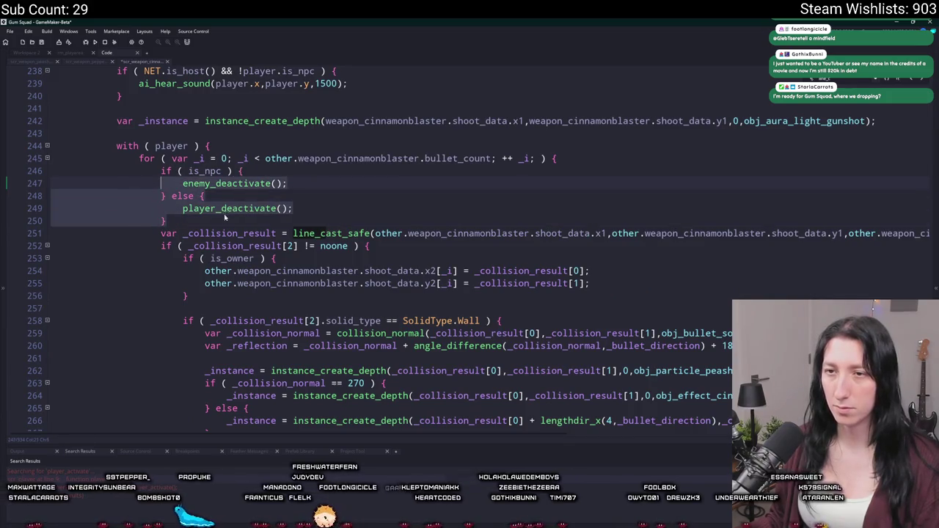
pyautogui.press('Right')
pyautogui.press('Return')
pyautogui.press('Return')
pyautogui.press('Return')
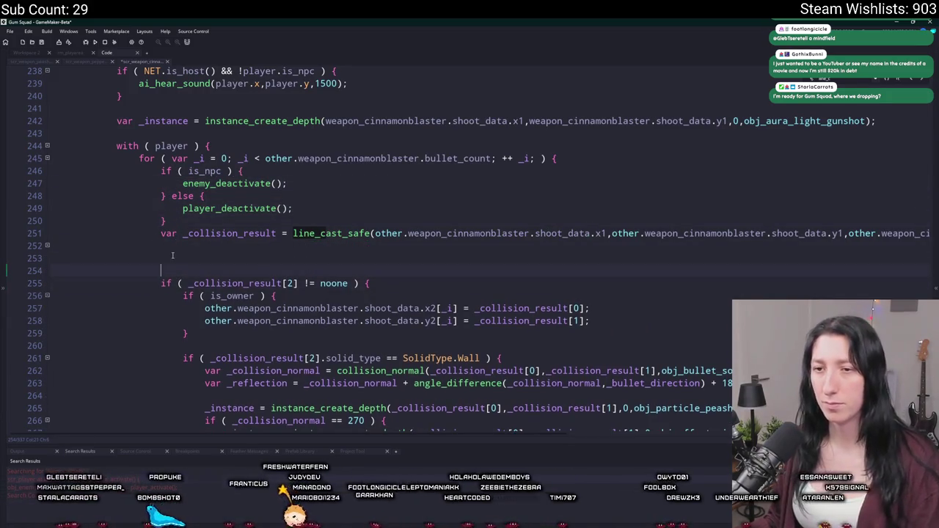
pyautogui.press('Delete')
pyautogui.hotkey('ctrl', 'v')
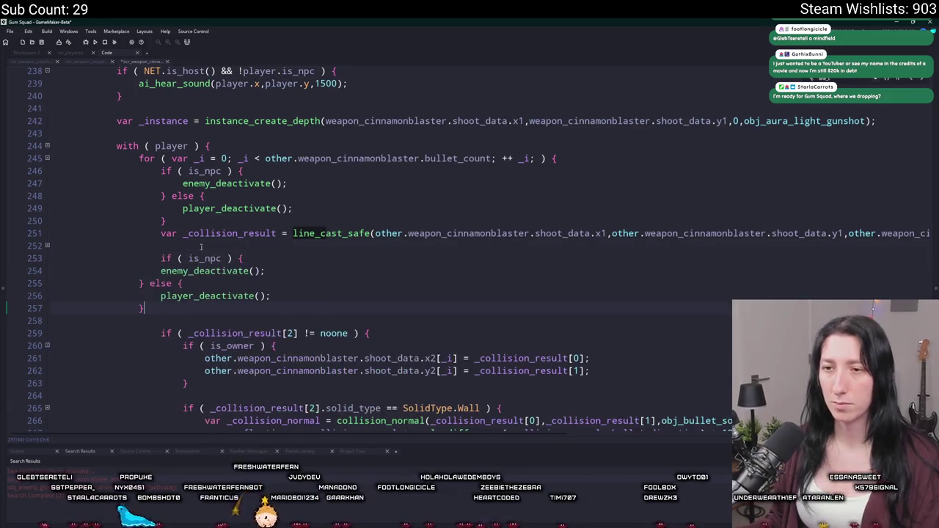
# Indent the pasted block, change its calls to enemy_activate/player_activate, and run the game.
pyautogui.moveTo(155, 304); pyautogui.dragTo(161, 271)
pyautogui.press('Tab')
pyautogui.press('Left')
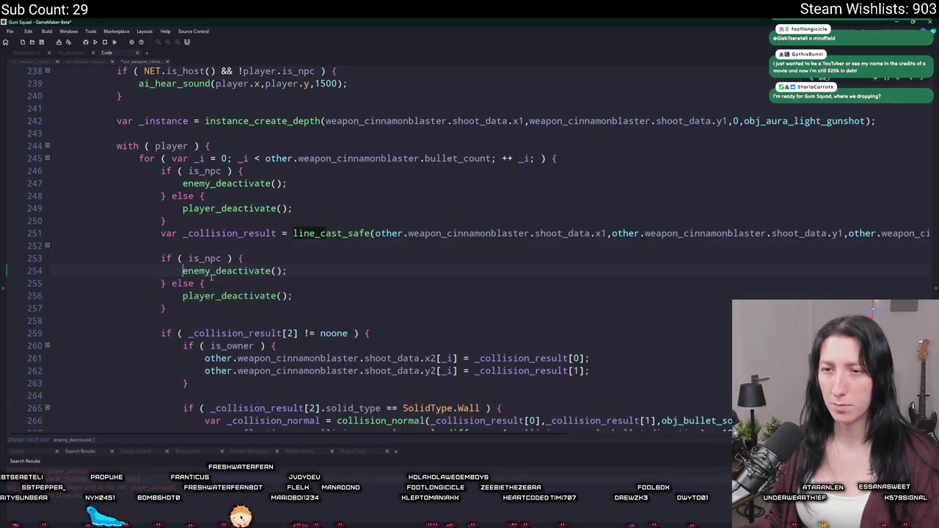
pyautogui.press('BackSpace')
pyautogui.press('BackSpace')
pyautogui.click(232, 296)
pyautogui.press('BackSpace')
pyautogui.press('BackSpace')
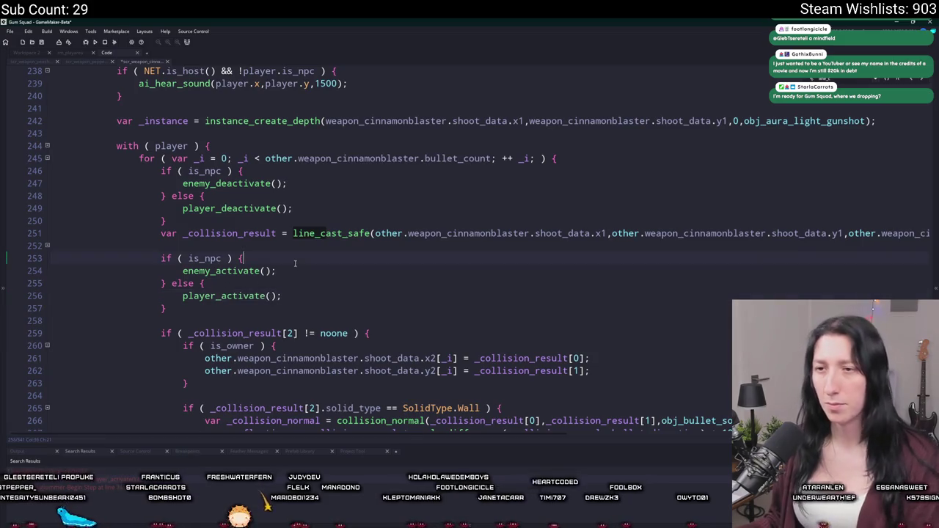
pyautogui.press('Up')
pyautogui.press('Up')
pyautogui.press('Up')
pyautogui.press('End')
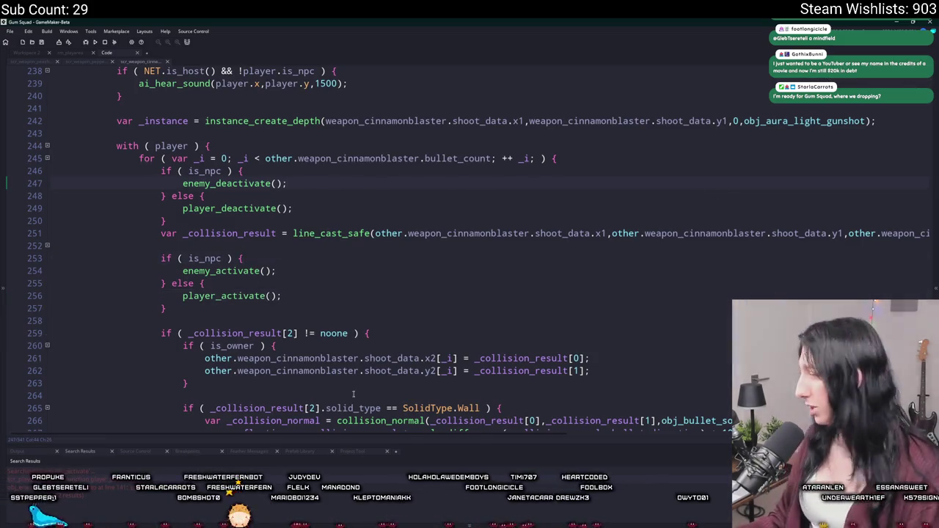
pyautogui.press('F5')
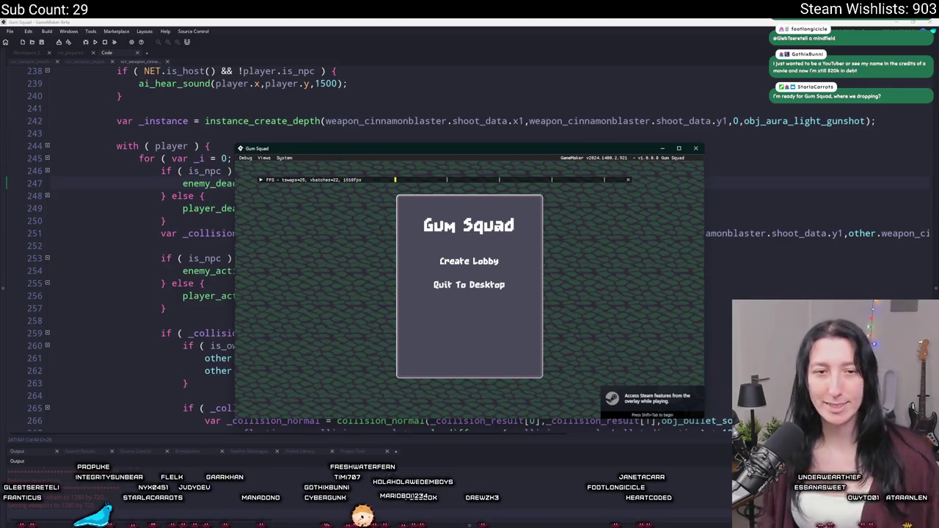
# Create a new lobby, maximize the game window, zoom the camera out and back in, then restore the window.
pyautogui.click(513, 260)
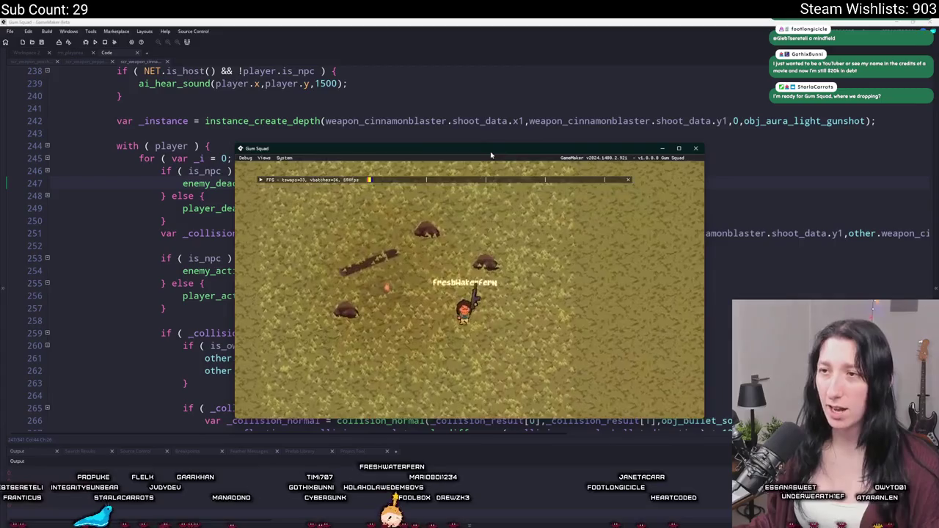
pyautogui.doubleClick(491, 154)
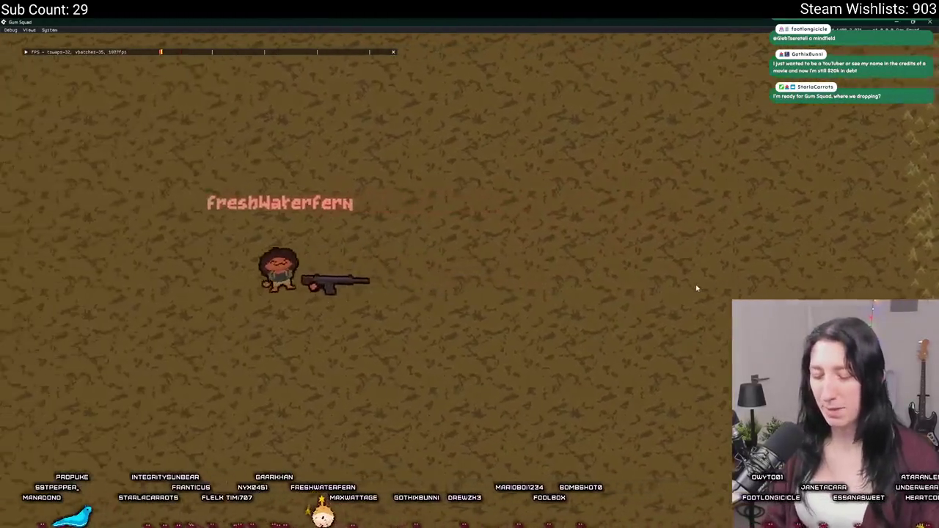
pyautogui.scroll(-10, 697, 288)
pyautogui.scroll(10, 697, 288)
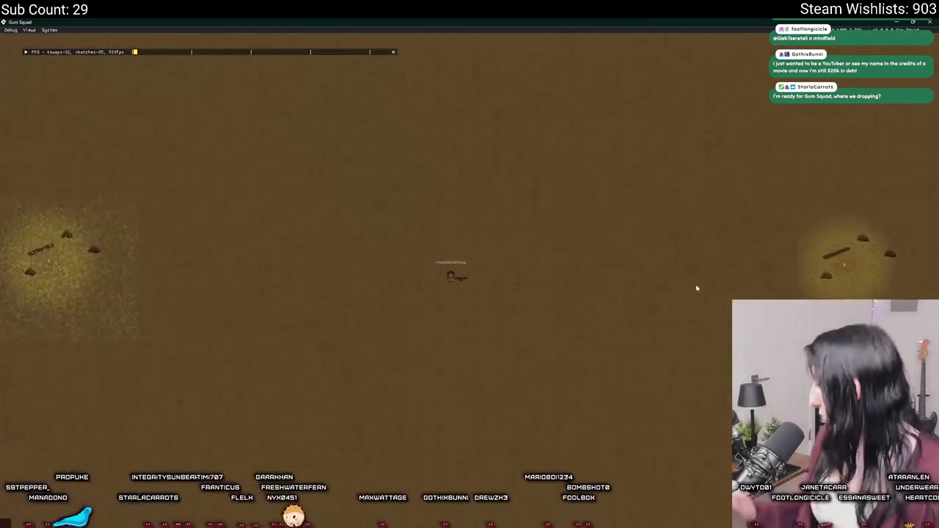
pyautogui.scroll(5, 697, 289)
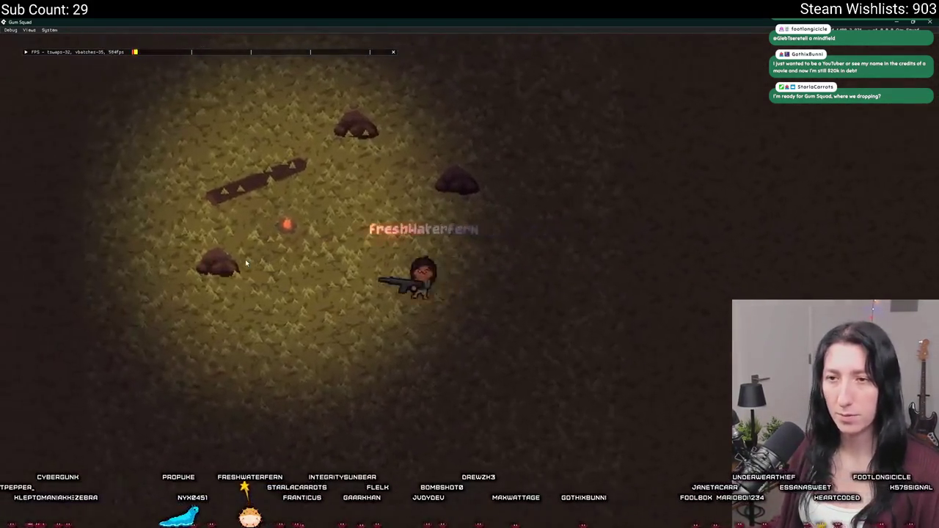
pyautogui.moveTo(675, 22); pyautogui.dragTo(679, 127)
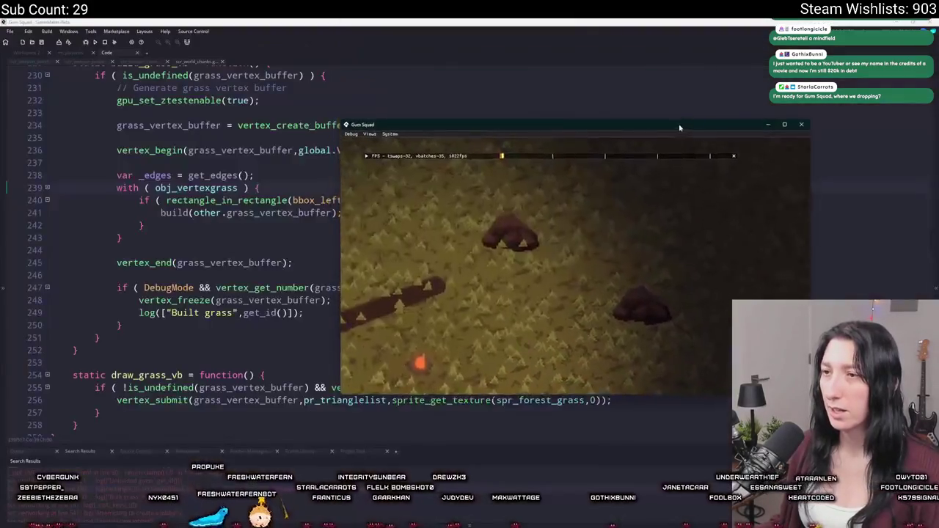
# Commit the five changed scripts to main with the summary 'Test' and push to origin.
pyautogui.hotkey('alt', 'Tab')
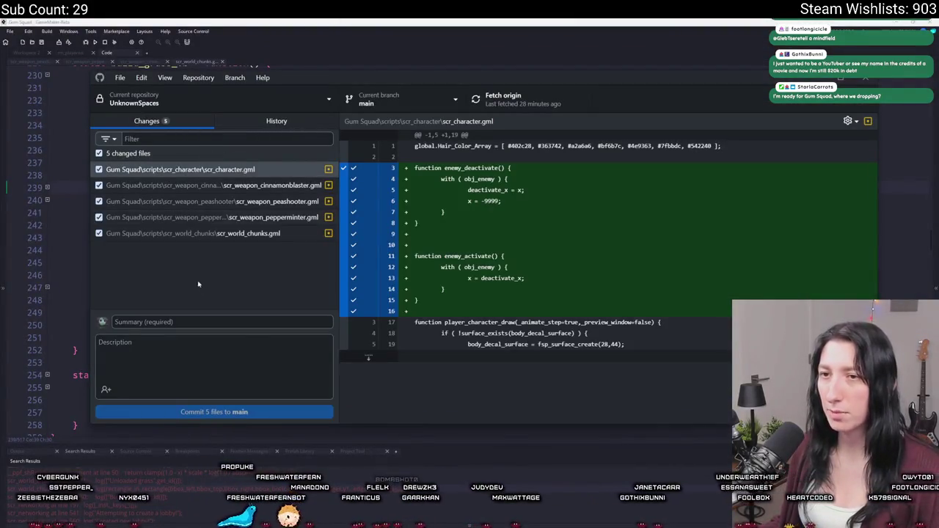
pyautogui.write('Test')
pyautogui.click(214, 412)
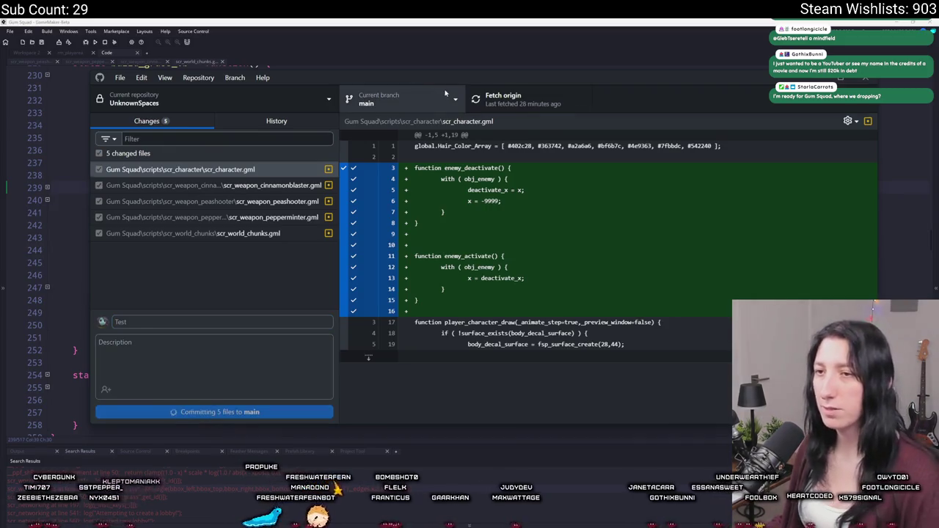
pyautogui.click(482, 96)
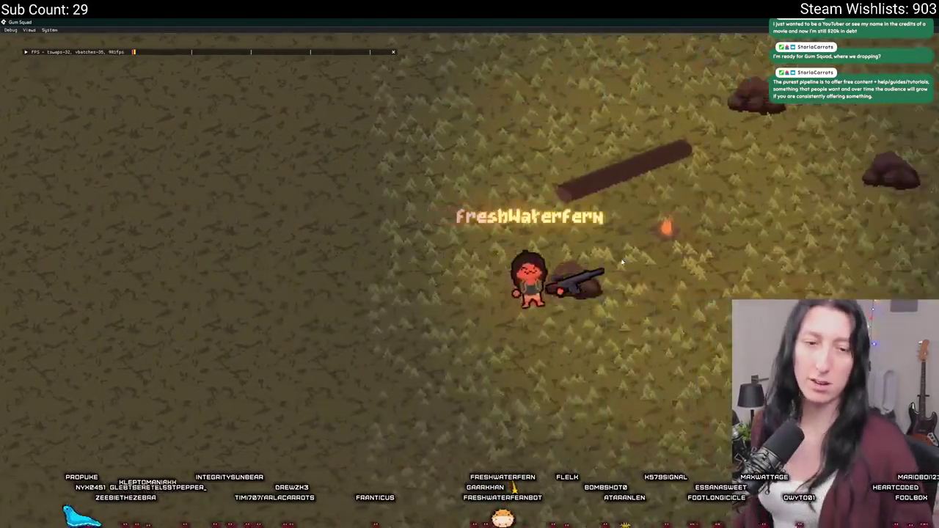
# Walk the character left, right, down and up around the clearing, then close the game.
pyautogui.press('a')
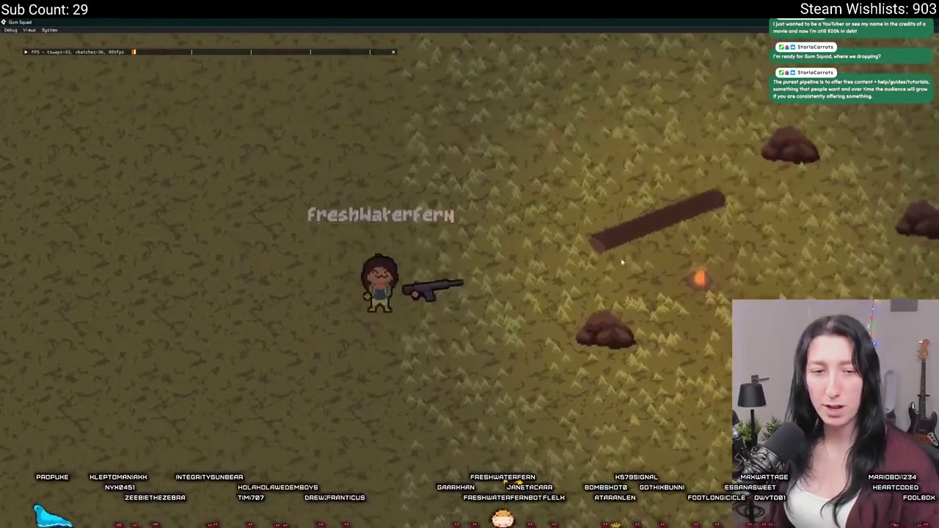
pyautogui.press('d')
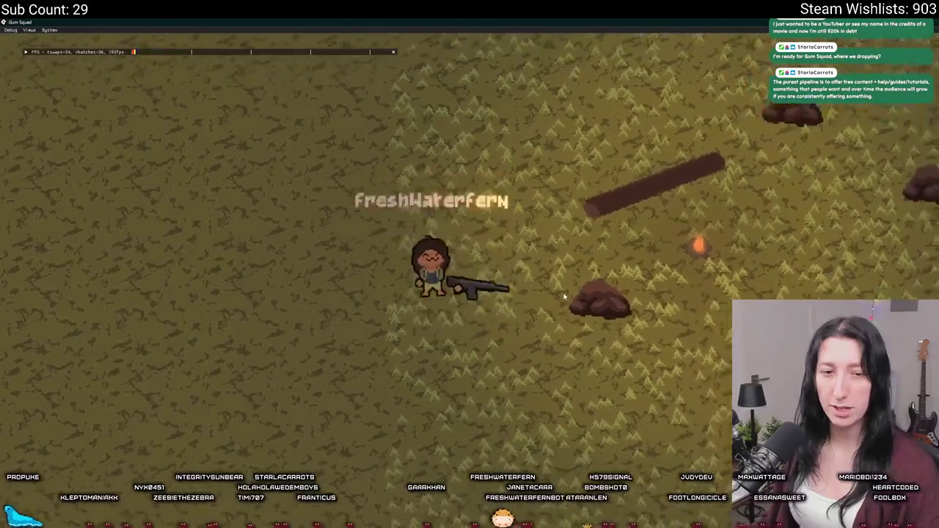
pyautogui.press('s')
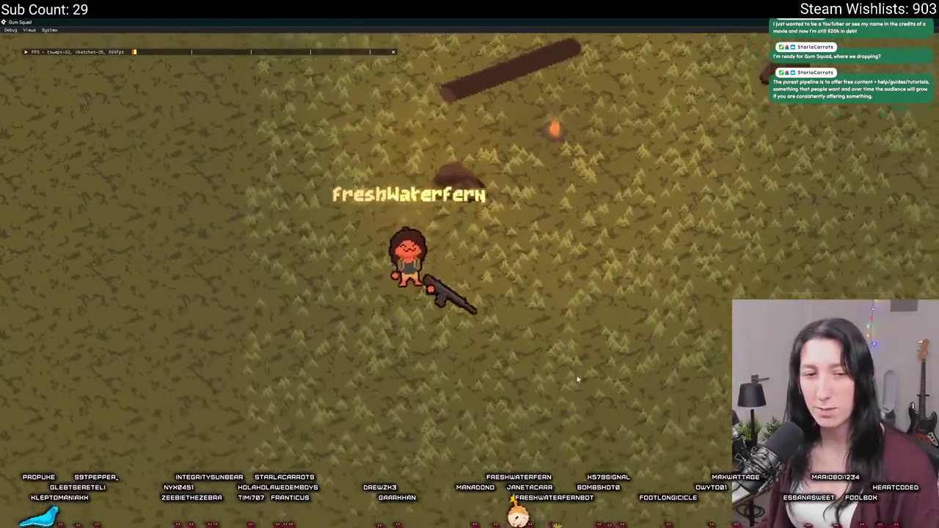
pyautogui.press('w')
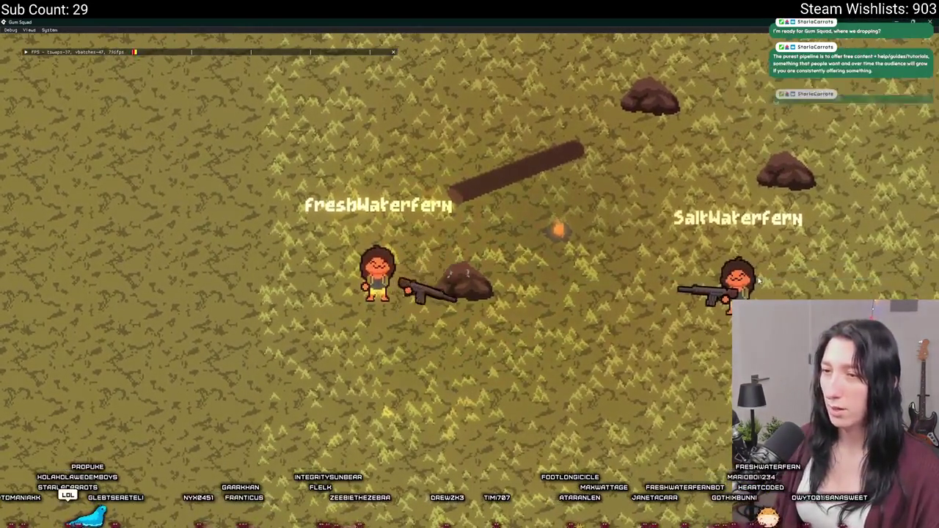
pyautogui.hotkey('alt', 'F4')
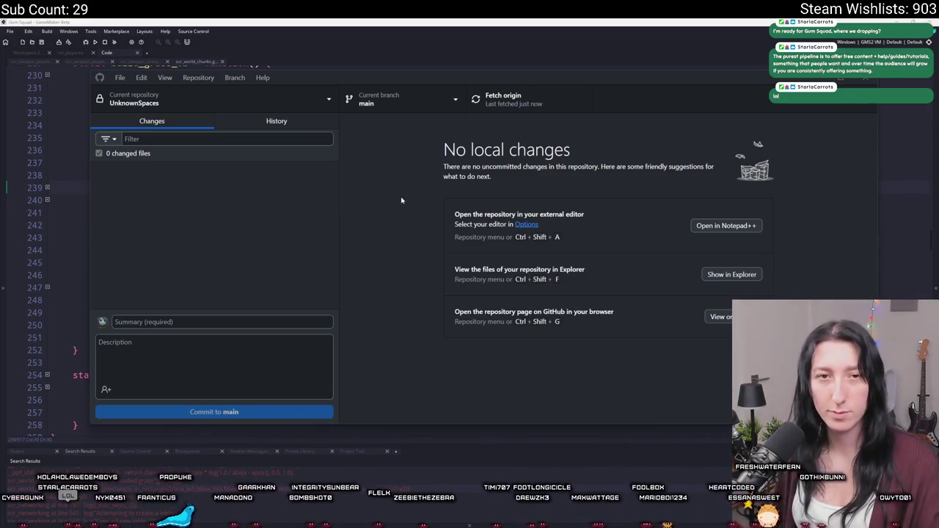
# Return to the code editor and open scr_macros.gml through the asset search.
pyautogui.click(499, 44)
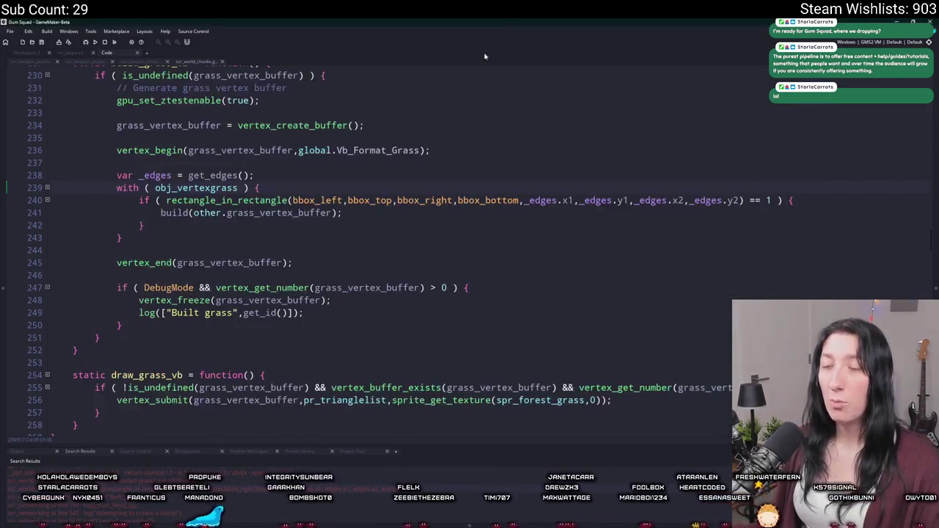
pyautogui.click(390, 134)
pyautogui.click(391, 107)
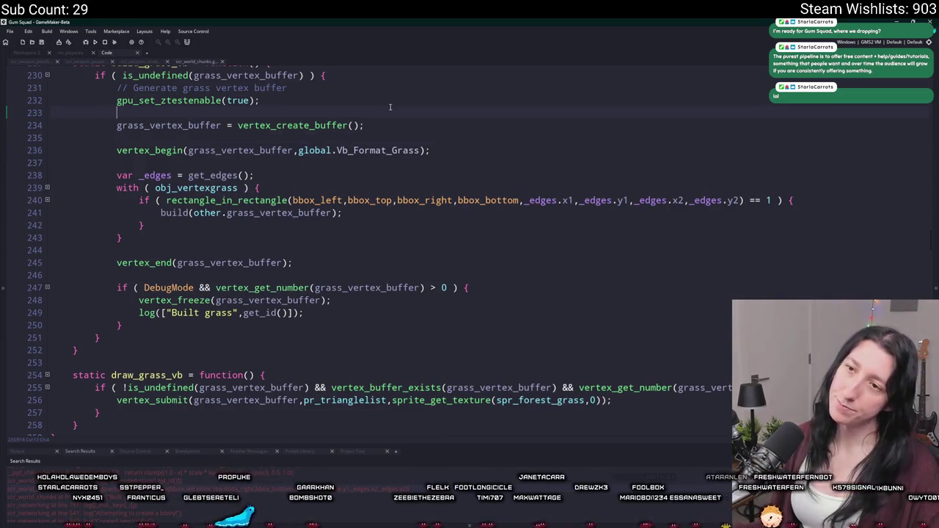
pyautogui.click(411, 91)
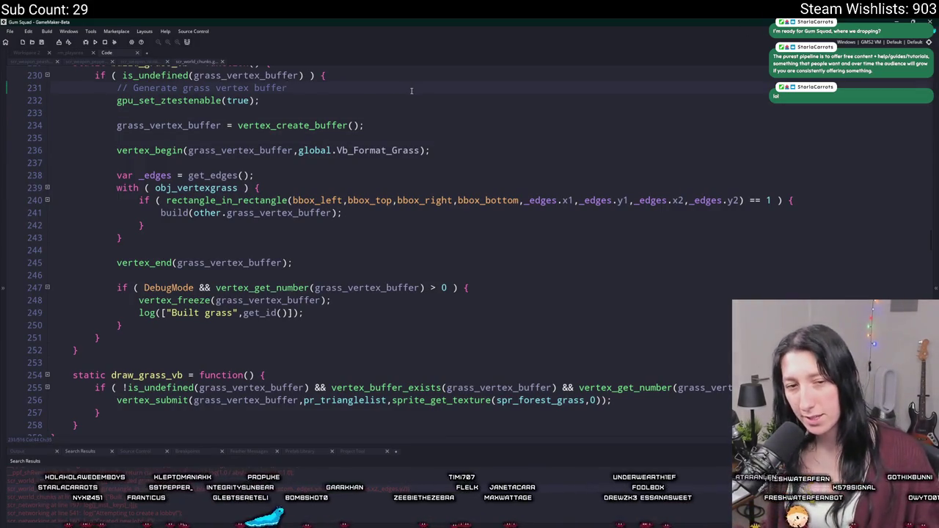
pyautogui.scroll(1, 388, 110)
pyautogui.hotkey('ctrl', 't')
pyautogui.write('scr_ma')
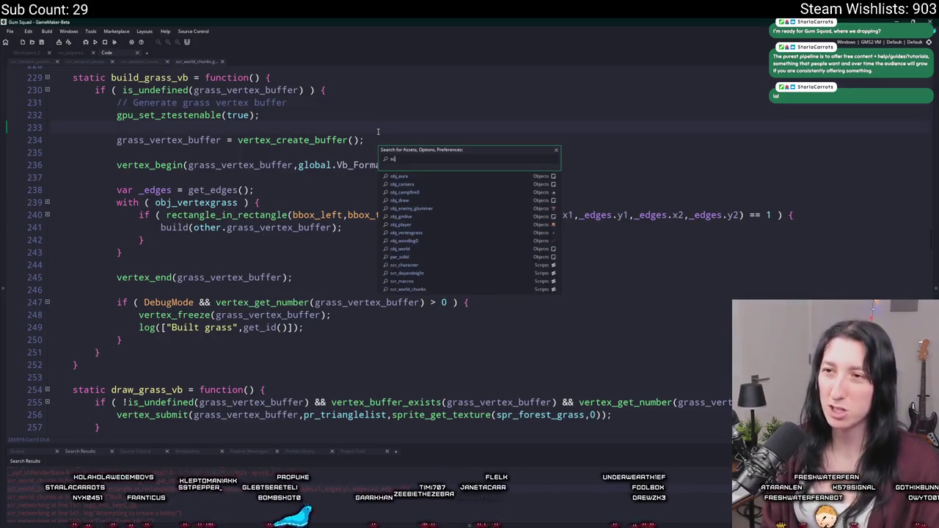
pyautogui.press('Return')
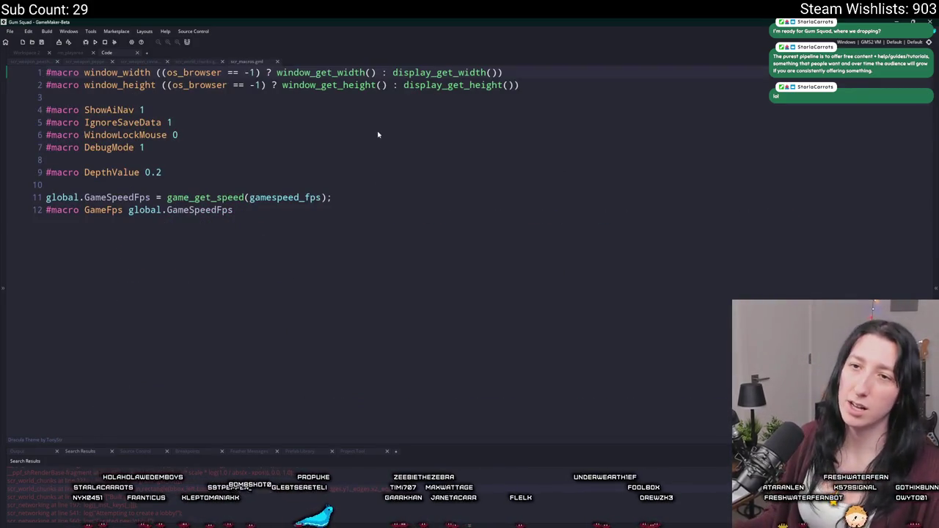
# Add '#macro FriendlyFirePlayers 0' on a new line below the DebugMode macro.
pyautogui.press('Return')
pyautogui.press('Up')
pyautogui.write('#')
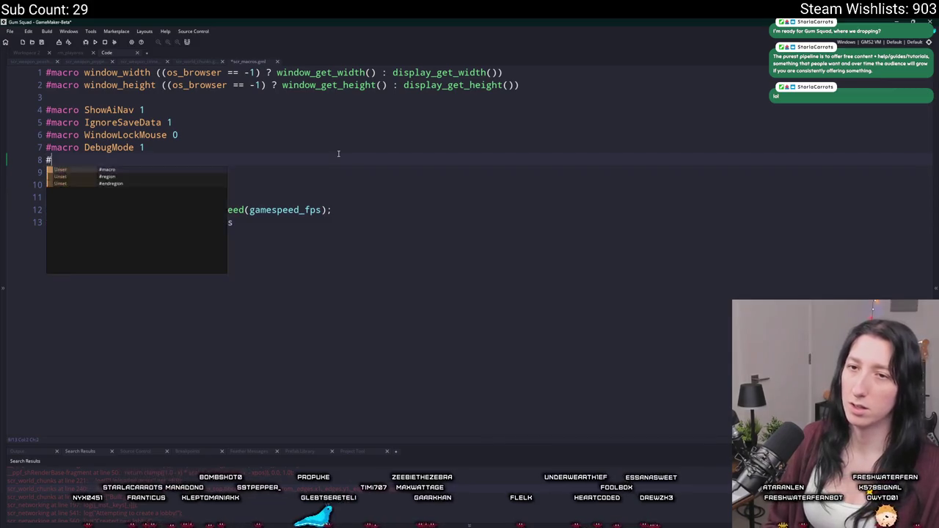
pyautogui.write('macro Playe')
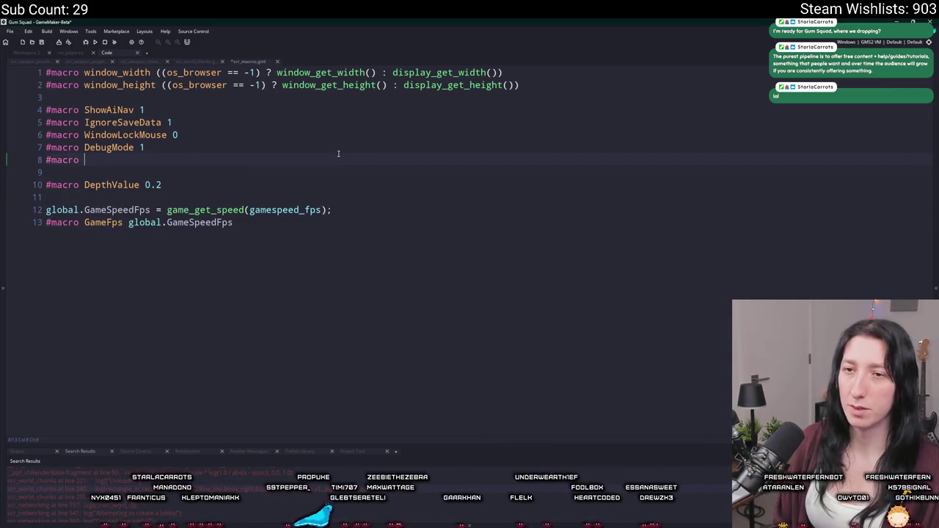
pyautogui.press('BackSpace')
pyautogui.press('BackSpace')
pyautogui.press('BackSpace')
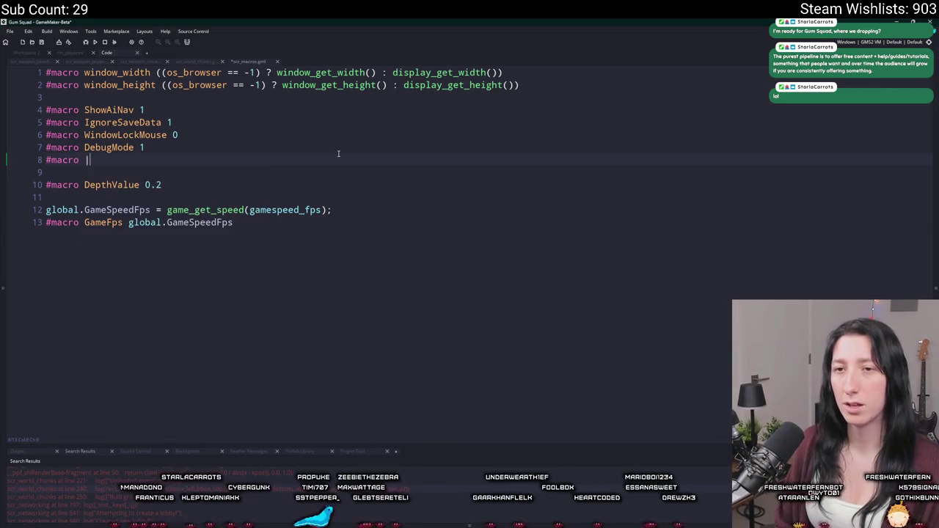
pyautogui.write('Frienldy')
pyautogui.press('BackSpace')
pyautogui.press('BackSpace')
pyautogui.press('BackSpace')
pyautogui.write('d')
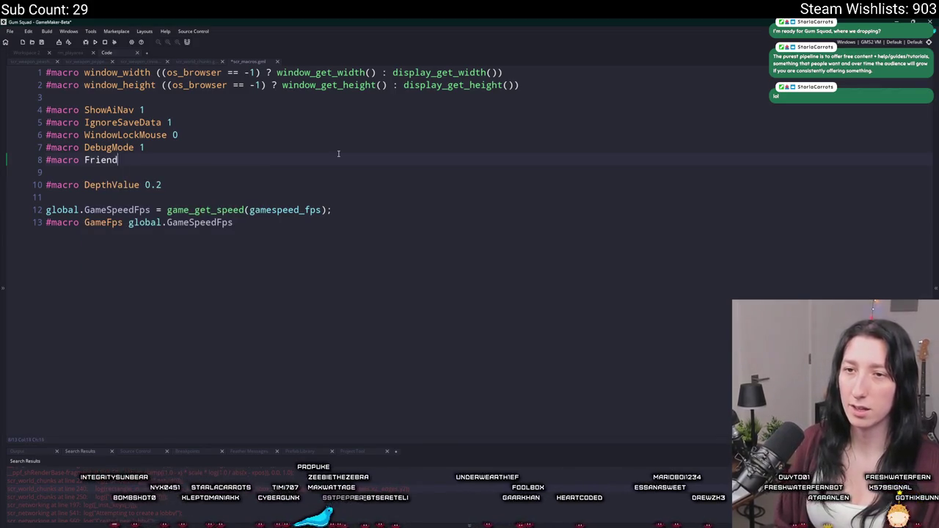
pyautogui.write('lyFire')
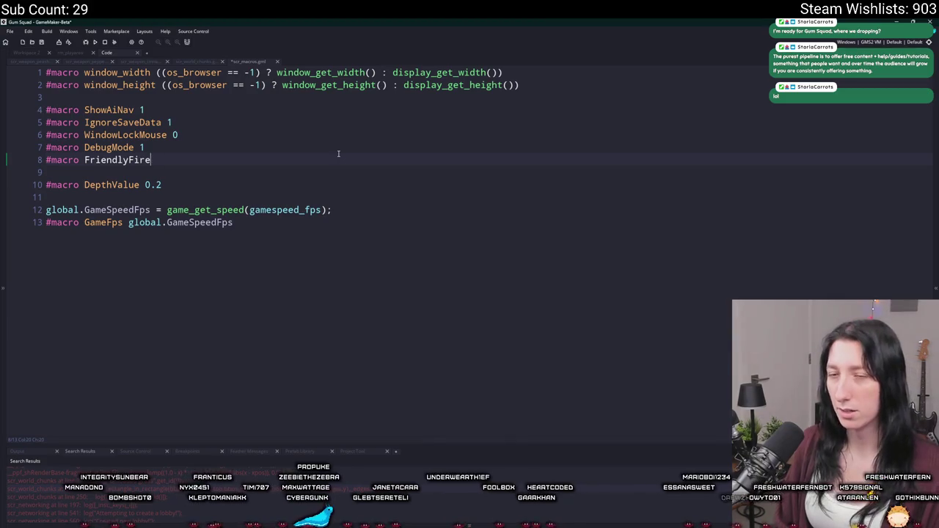
pyautogui.write('Players 0')
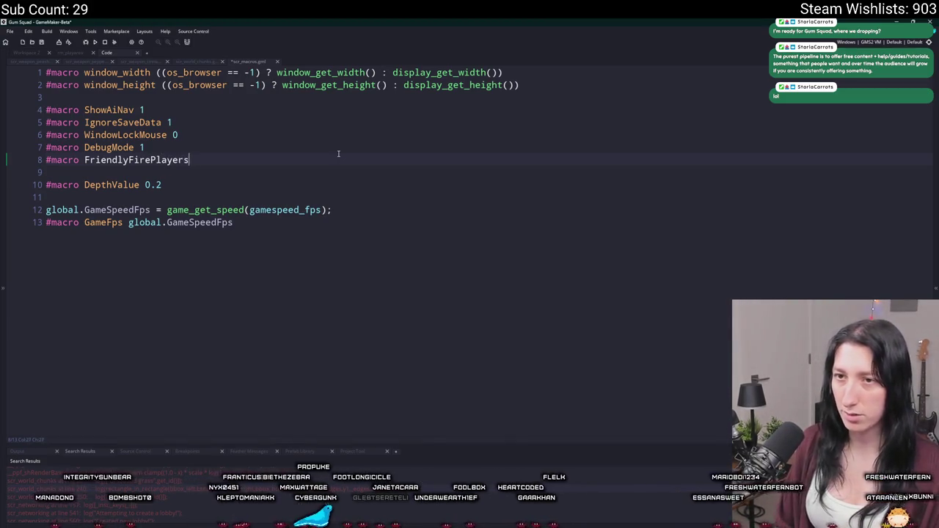
# Duplicate that line as '#macro FriendlyFireEnemies 0' and go back to scr_weapon_peashooter.
pyautogui.hotkey('ctrl', 'd')
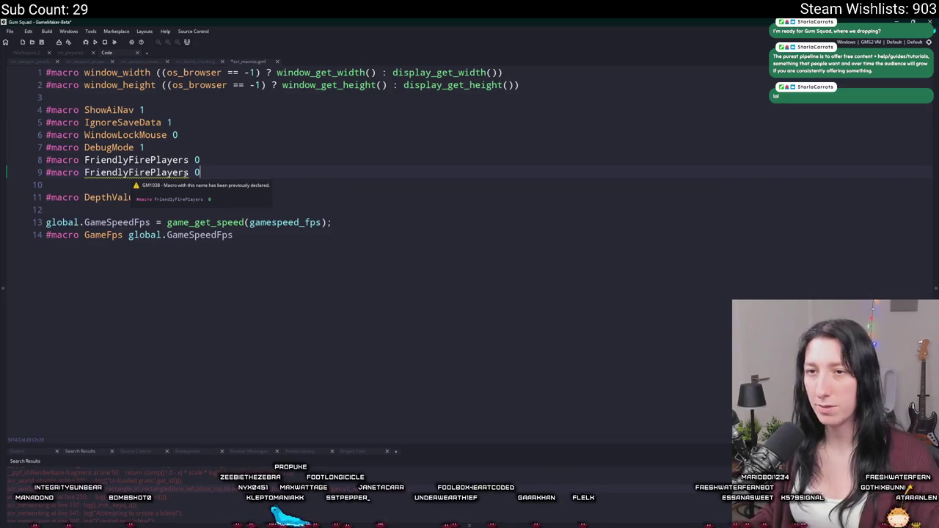
pyautogui.doubleClick(174, 172)
pyautogui.hotkey('ctrl', 'c')
pyautogui.moveTo(190, 173); pyautogui.dragTo(151, 173)
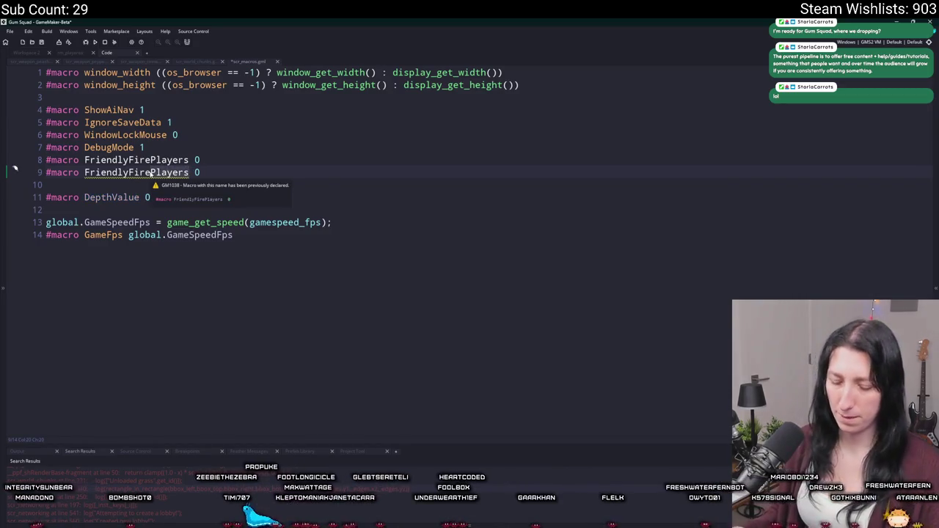
pyautogui.write('Enemiesk')
pyautogui.press('BackSpace')
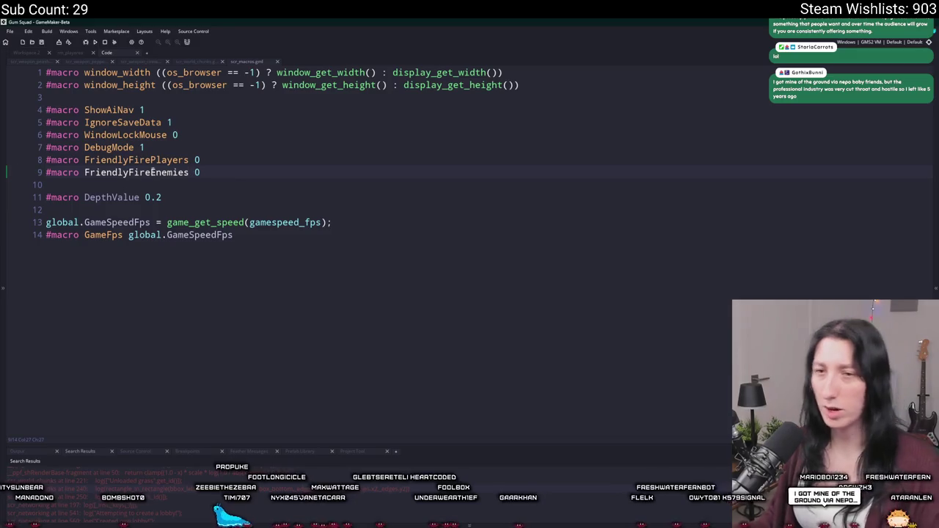
pyautogui.press('Up')
pyautogui.hotkey('ctrl', 'Tab')
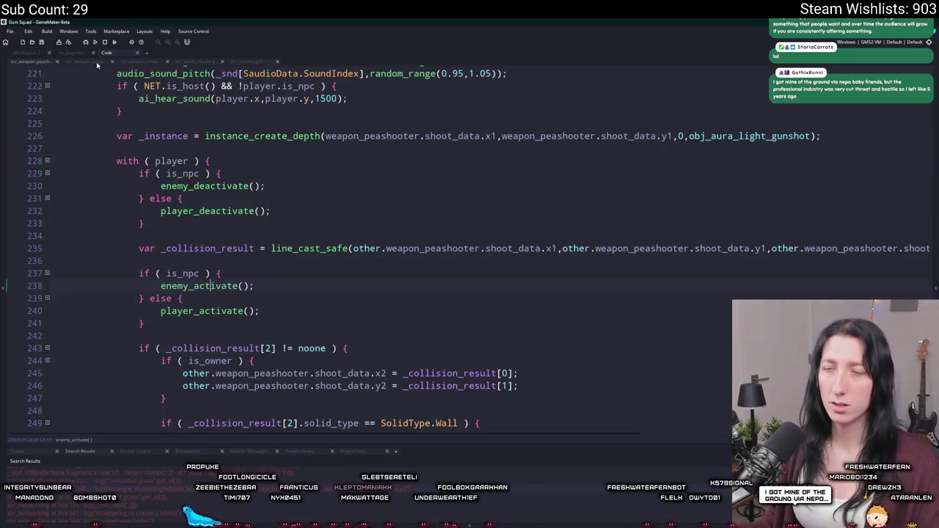
# In scr_weapon_cinnamonblaster, wrap enemy_deactivate in an if (!FriendlyFireEnemies) { } block.
pyautogui.scroll(2, 165, 119)
pyautogui.hotkey('ctrl', 'Tab')
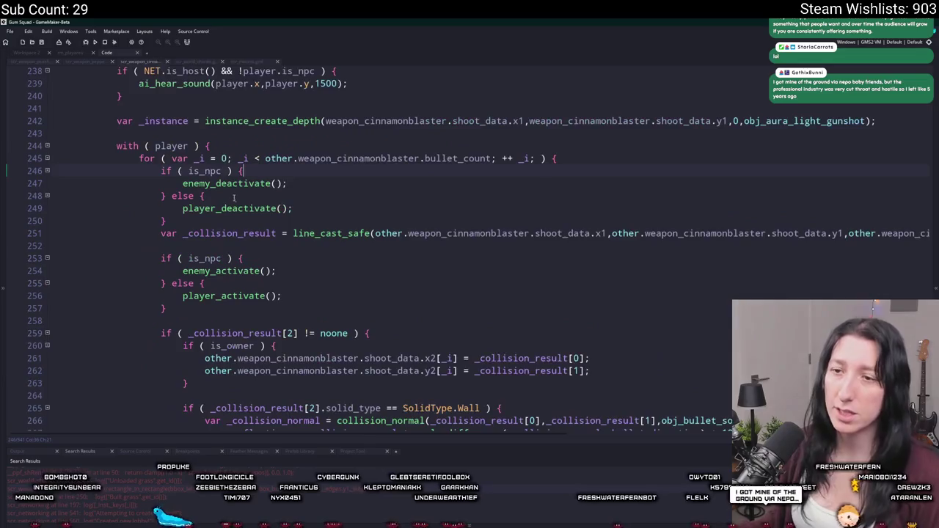
pyautogui.scroll(-1, 353, 128)
pyautogui.press('Down')
pyautogui.press('Down')
pyautogui.press('Down')
pyautogui.press('Return')
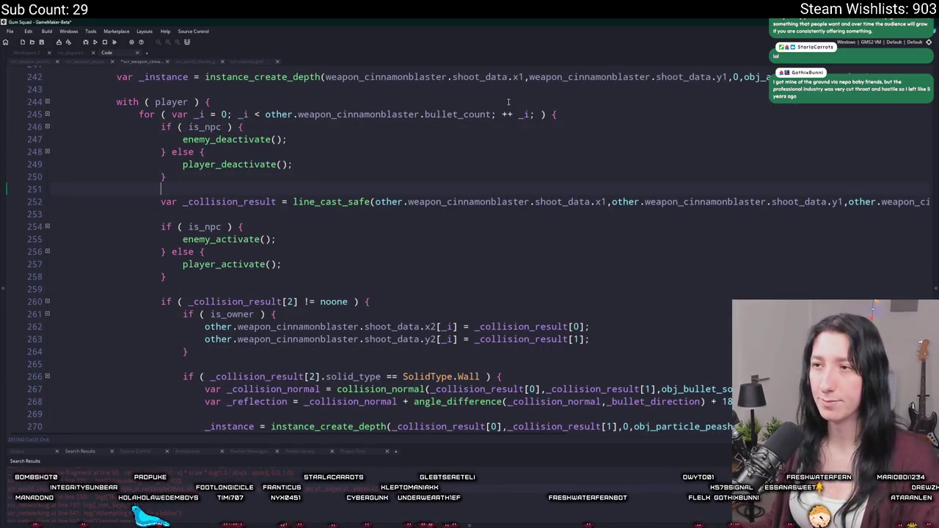
pyautogui.press('Return')
pyautogui.write('if ( FriendlyFirePlayers')
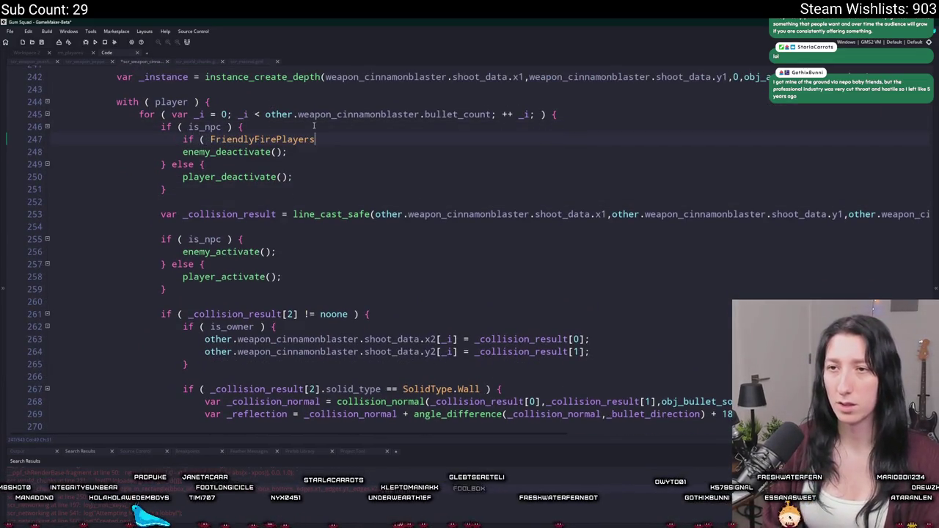
pyautogui.press('BackSpace')
pyautogui.press('BackSpace')
pyautogui.press('BackSpace')
pyautogui.write('E')
pyautogui.press('Return')
pyautogui.write(') {')
pyautogui.press('Return')
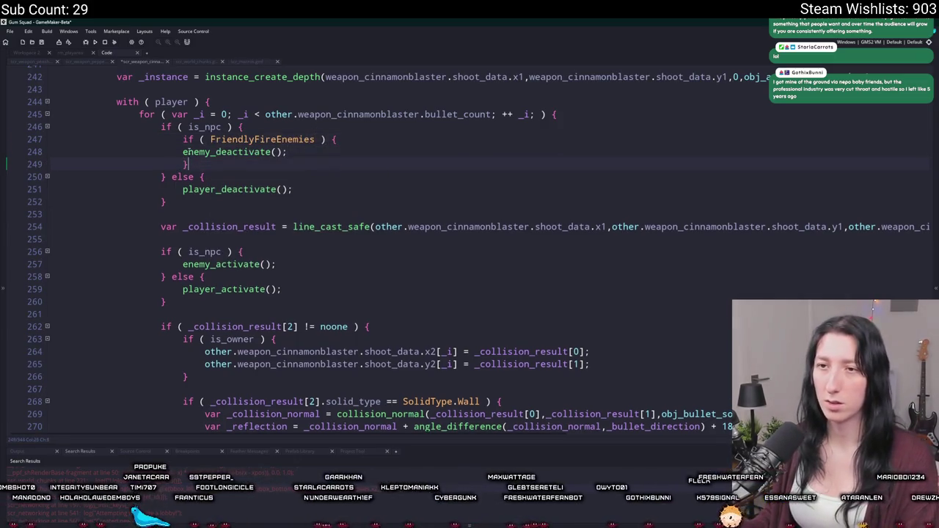
pyautogui.click(213, 139)
pyautogui.write('!')
# Wrap player_deactivate in the else branch in a FriendlyFirePlayers check.
pyautogui.click(214, 176)
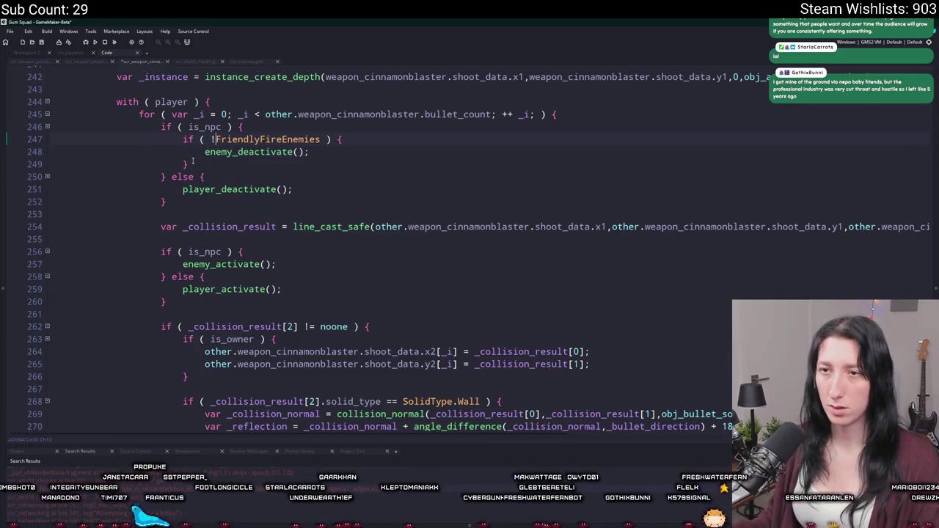
pyautogui.press('Return')
pyautogui.write('FriendlyFirePlayers')
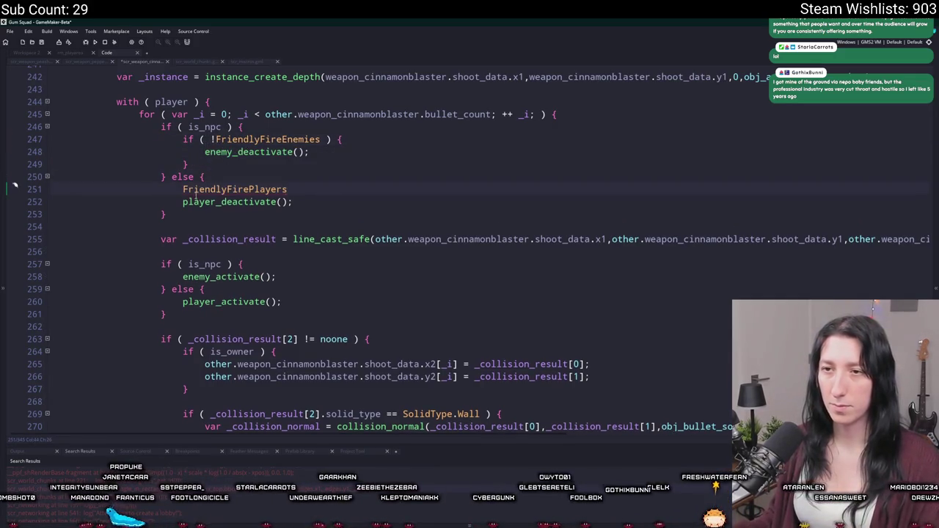
pyautogui.hotkey('ctrl', 'BackSpace')
pyautogui.write('if (!')
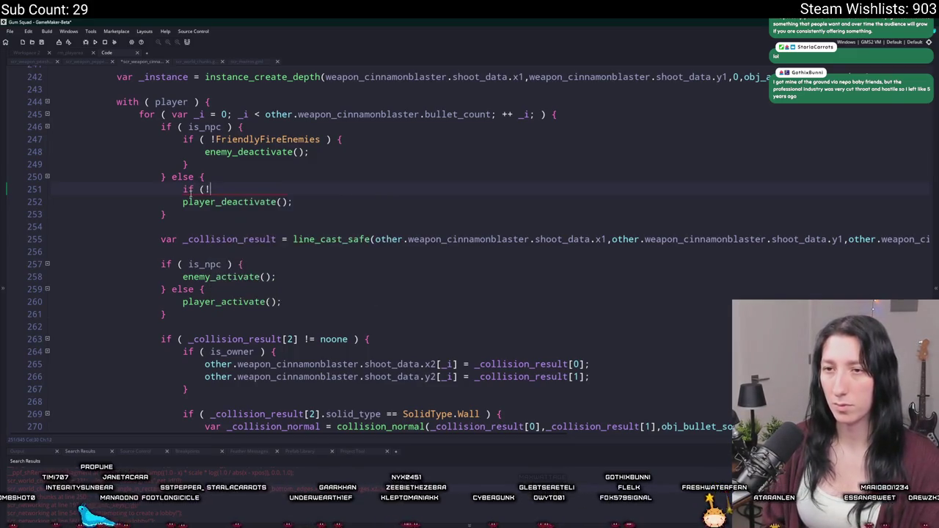
pyautogui.hotkey('ctrl', 'v')
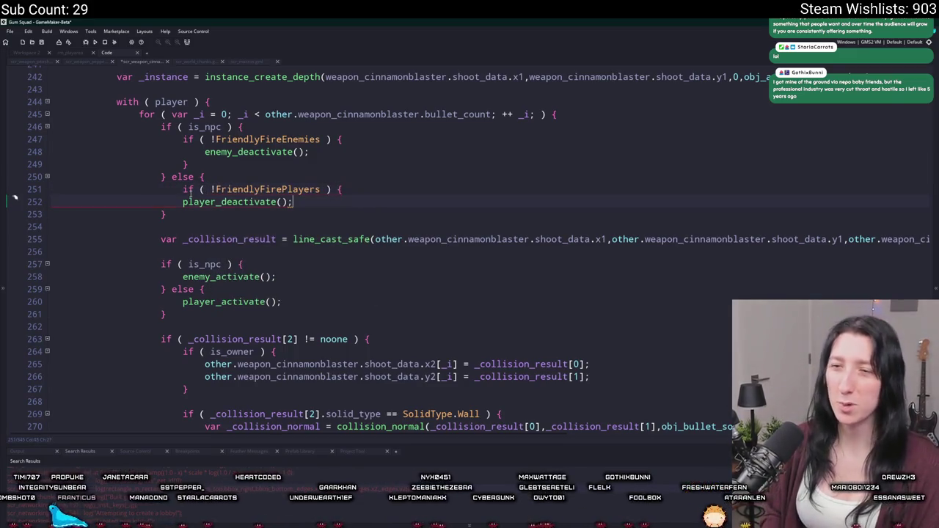
pyautogui.press('Return')
pyautogui.write('}')
pyautogui.press('Up')
pyautogui.press('Home')
pyautogui.press('Tab')
# Copy the gated deactivate block over the activate block, renaming calls to enemy_activate and player_activate.
pyautogui.scroll(-1, 220, 270)
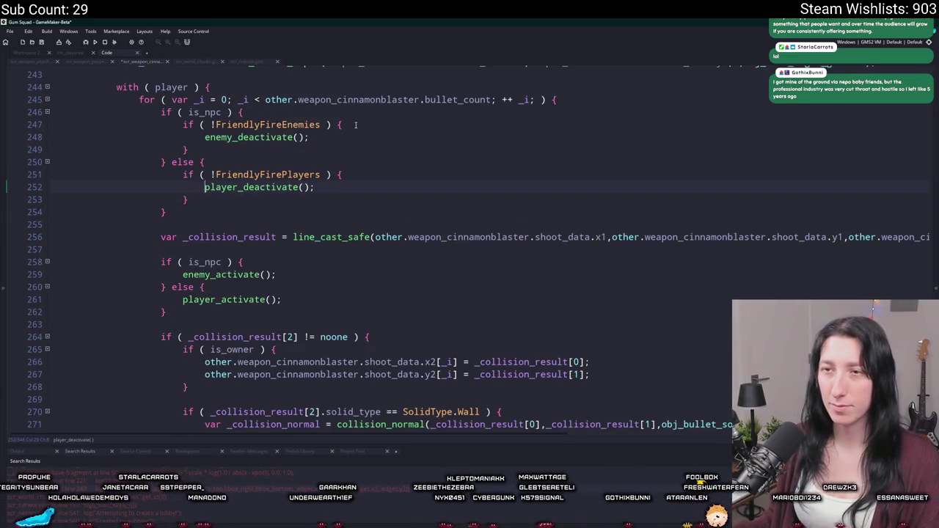
pyautogui.scroll(2, 355, 125)
pyautogui.moveTo(167, 241)
pyautogui.mouseDown()
pyautogui.moveTo(184, 178)
pyautogui.moveTo(163, 141)
pyautogui.mouseUp()
pyautogui.moveTo(168, 241)
pyautogui.mouseDown()
pyautogui.moveTo(158, 129)
pyautogui.moveTo(161, 141)
pyautogui.mouseUp()
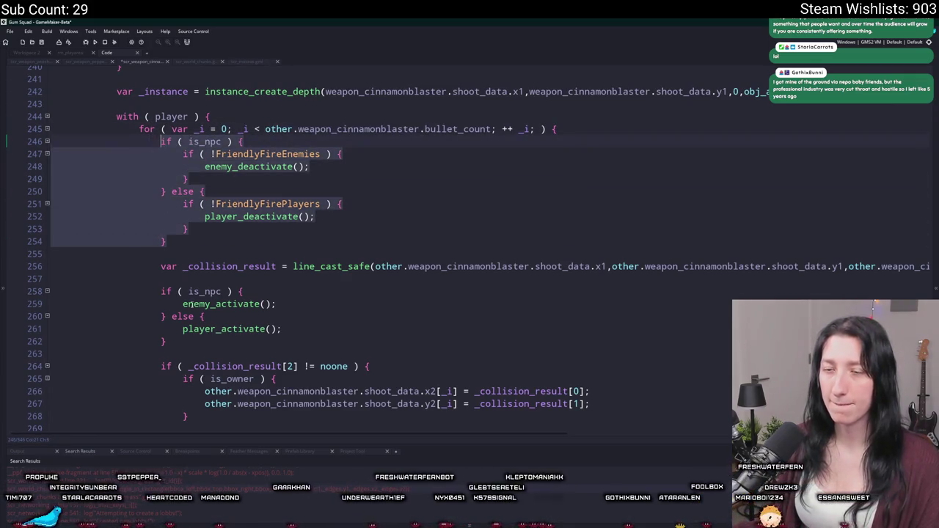
pyautogui.hotkey('ctrl', 'c')
pyautogui.moveTo(167, 341); pyautogui.dragTo(161, 291)
pyautogui.hotkey('ctrl', 'v')
pyautogui.click(240, 316)
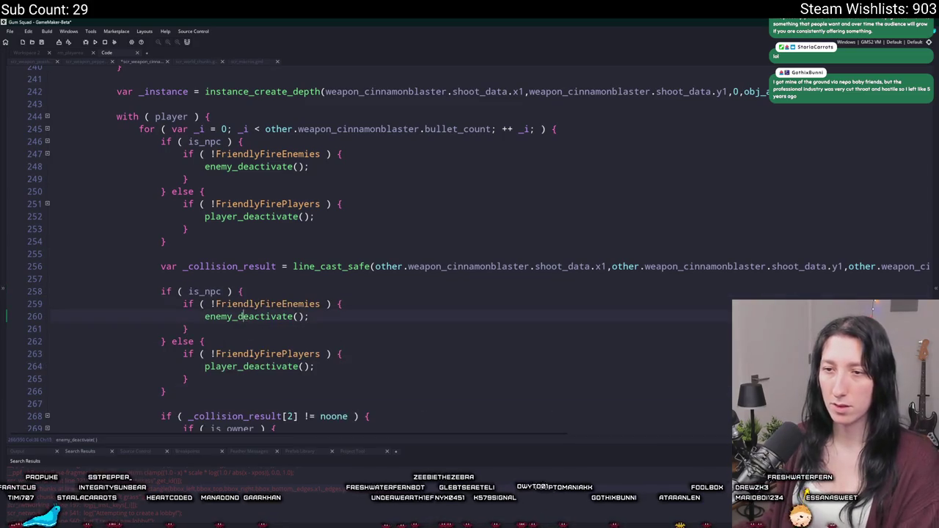
pyautogui.press('Delete')
pyautogui.press('Delete')
pyautogui.click(243, 366)
pyautogui.press('Delete')
pyautogui.press('Delete')
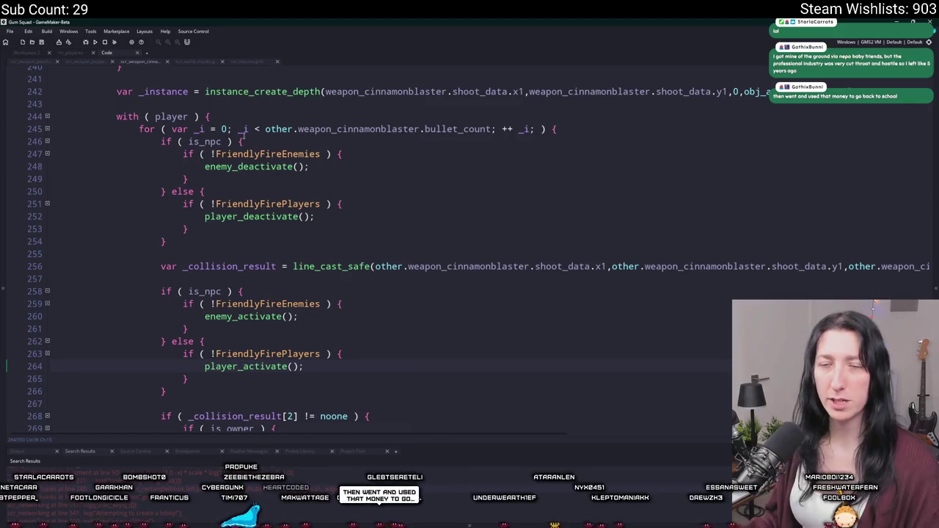
# Replace the pepperminter script's deactivate block with the gated deactivate block.
pyautogui.moveTo(167, 242); pyautogui.dragTo(160, 141)
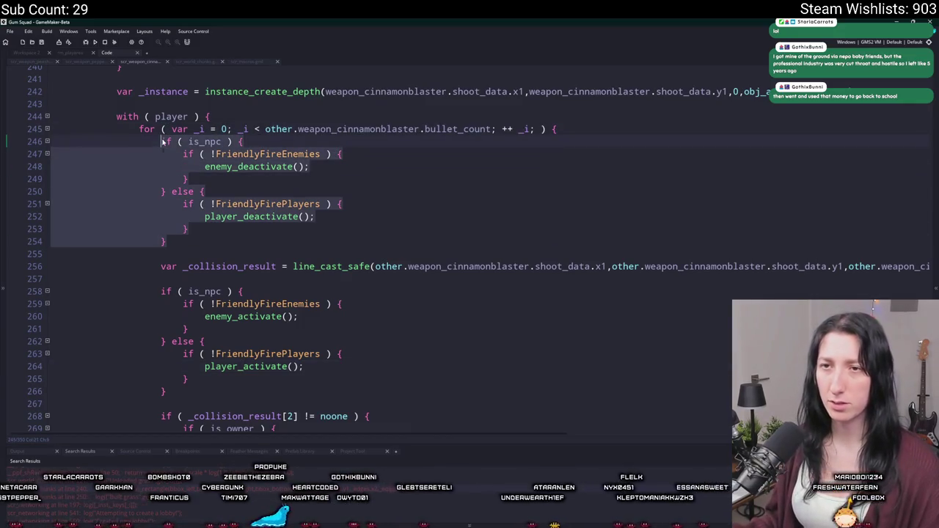
pyautogui.click(88, 61)
pyautogui.moveTo(145, 222)
pyautogui.mouseDown()
pyautogui.moveTo(150, 196)
pyautogui.moveTo(139, 171)
pyautogui.mouseUp()
pyautogui.hotkey('ctrl', 'v')
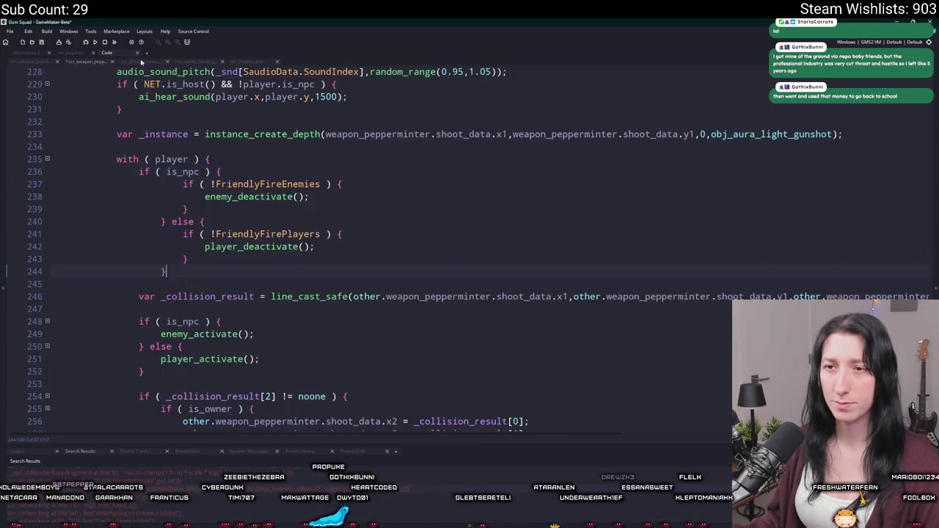
# Replace the pepperminter script's activate block with the gated activate block from cinnamonblaster.
pyautogui.click(143, 61)
pyautogui.moveTo(167, 391); pyautogui.dragTo(152, 294)
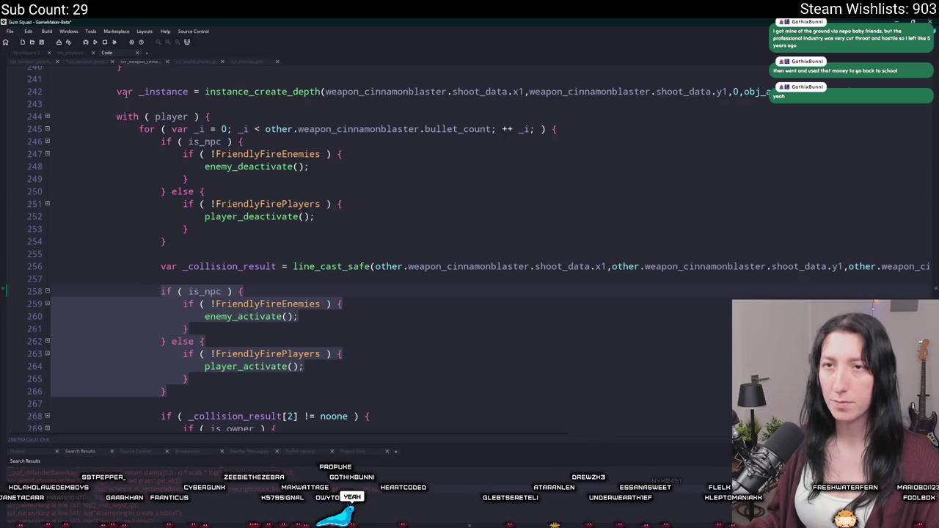
pyautogui.click(82, 53)
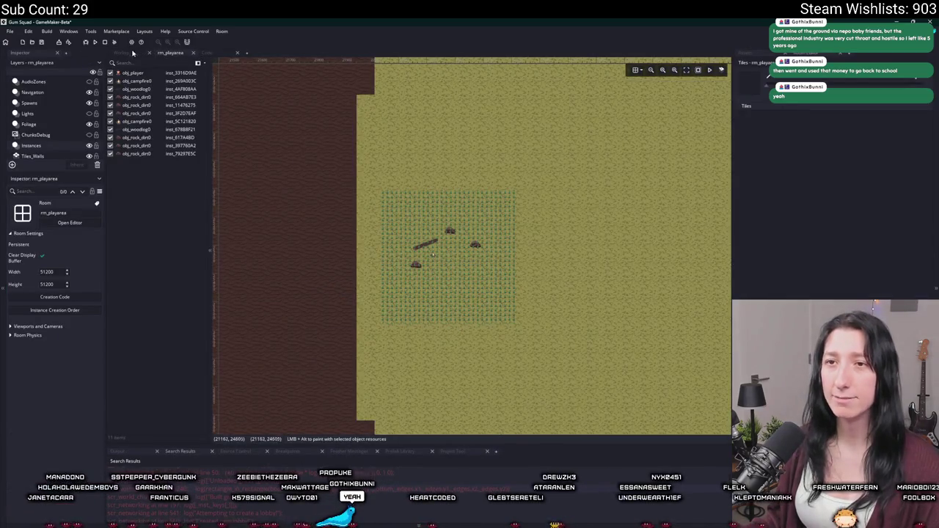
pyautogui.click(135, 53)
pyautogui.scroll(-1, 308, 293)
pyautogui.click(303, 337)
pyautogui.moveTo(268, 362)
pyautogui.mouseDown()
pyautogui.moveTo(168, 349)
pyautogui.moveTo(154, 262)
pyautogui.mouseUp()
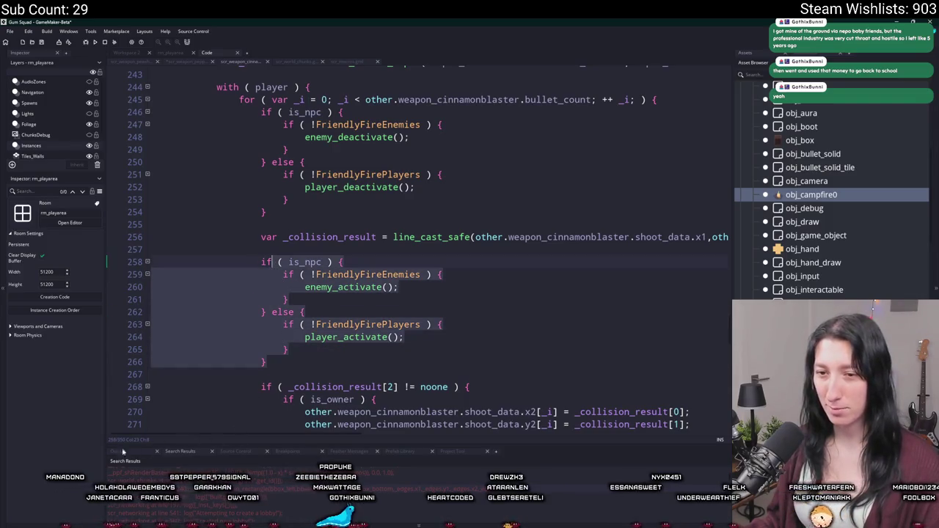
pyautogui.click(186, 62)
pyautogui.moveTo(250, 385); pyautogui.dragTo(154, 322)
pyautogui.click(244, 374)
pyautogui.moveTo(244, 375); pyautogui.dragTo(236, 320)
pyautogui.hotkey('ctrl', 'v')
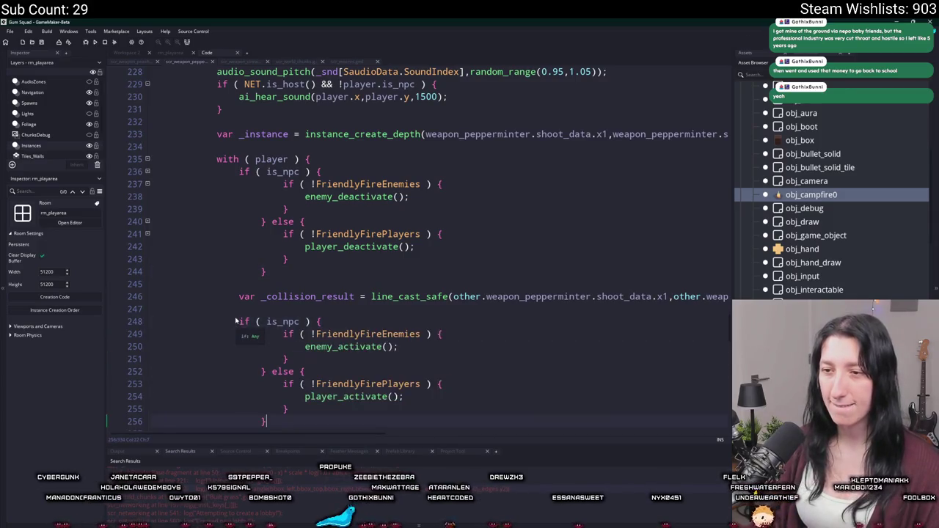
# Outdent the pasted activate and deactivate blocks in pepperminter by one level.
pyautogui.scroll(-1, 278, 341)
pyautogui.moveTo(269, 377)
pyautogui.mouseDown()
pyautogui.moveTo(220, 322)
pyautogui.moveTo(154, 285)
pyautogui.mouseUp()
pyautogui.hotkey('shift', 'Tab')
pyautogui.click(268, 227)
pyautogui.moveTo(268, 227); pyautogui.dragTo(276, 131)
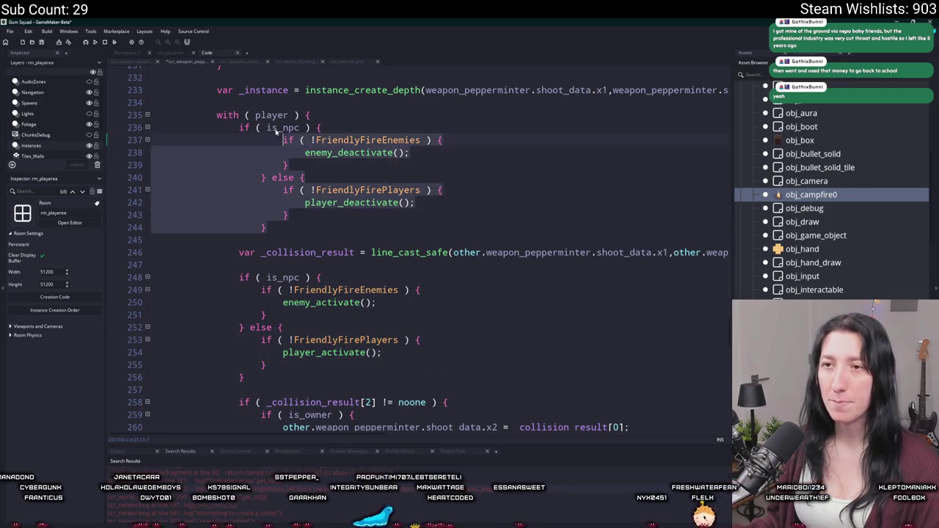
pyautogui.hotkey('shift', 'Tab')
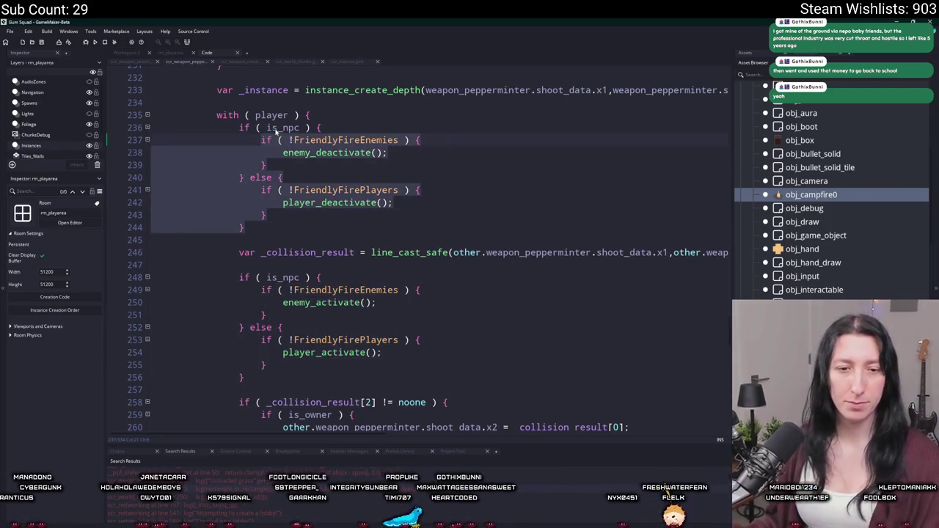
pyautogui.click(300, 177)
# Paste the gated activate block into the peashooter script and outdent it one level.
pyautogui.click(241, 62)
pyautogui.click(297, 324)
pyautogui.moveTo(280, 359); pyautogui.dragTo(260, 262)
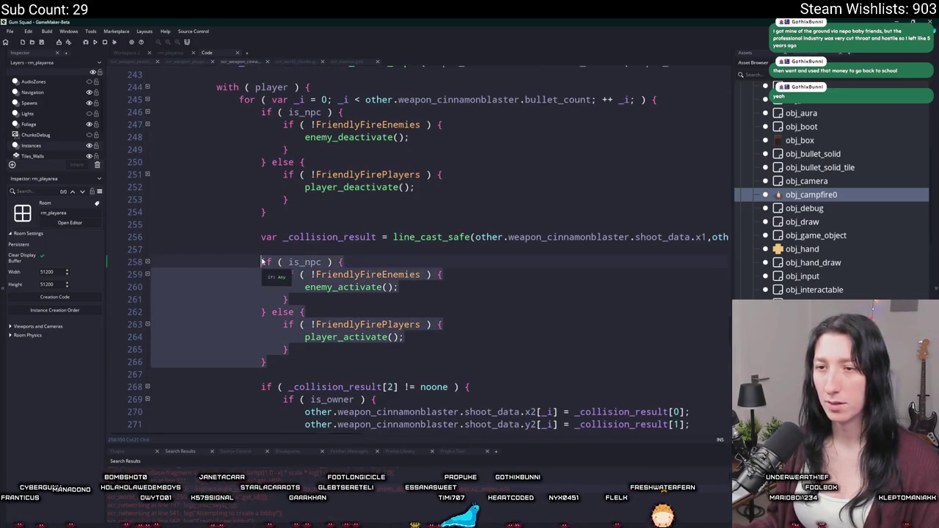
pyautogui.click(138, 63)
pyautogui.moveTo(258, 396); pyautogui.dragTo(238, 347)
pyautogui.hotkey('ctrl', 'v')
pyautogui.moveTo(266, 381)
pyautogui.mouseDown()
pyautogui.moveTo(277, 343)
pyautogui.moveTo(262, 294)
pyautogui.mouseUp()
pyautogui.hotkey('shift', 'Tab')
pyautogui.click(192, 68)
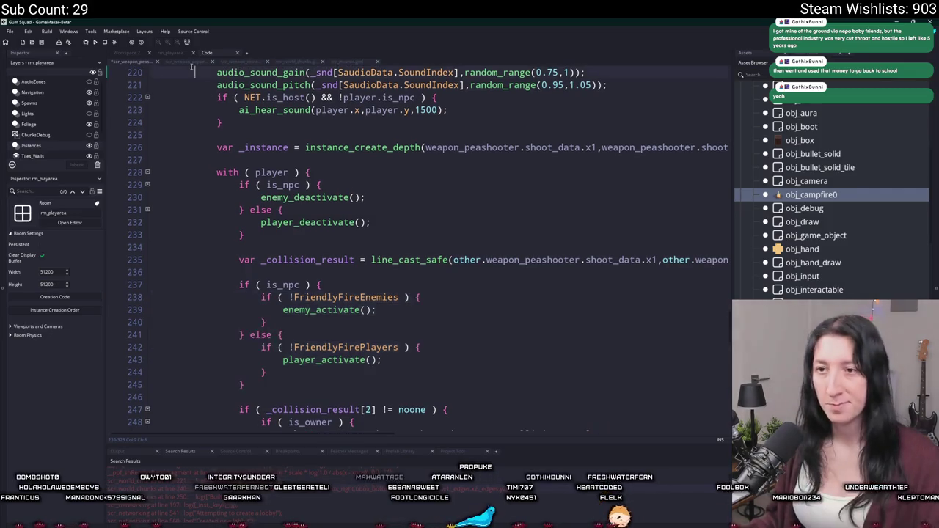
# Replace the peashooter deactivate lines with pepperminter's gated deactivate block.
pyautogui.moveTo(253, 237); pyautogui.dragTo(238, 185)
pyautogui.click(259, 238)
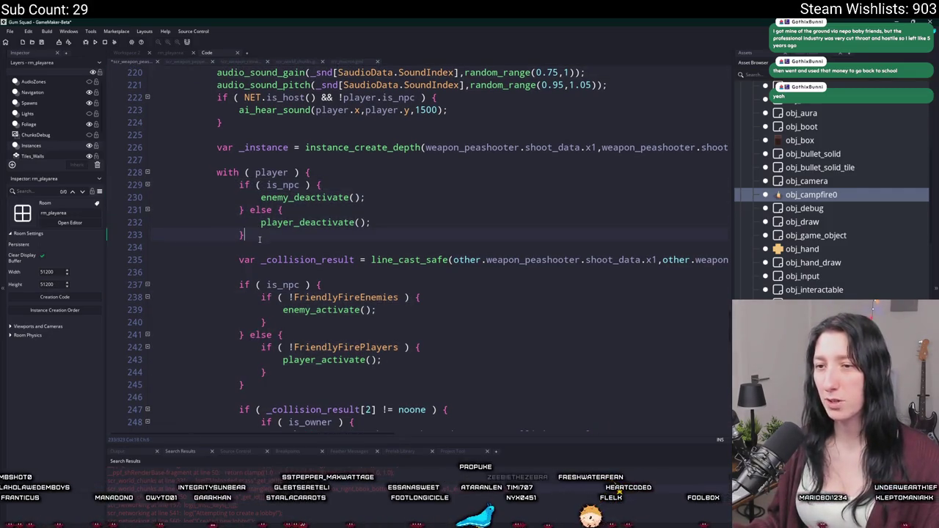
pyautogui.click(195, 63)
pyautogui.moveTo(255, 232); pyautogui.dragTo(239, 127)
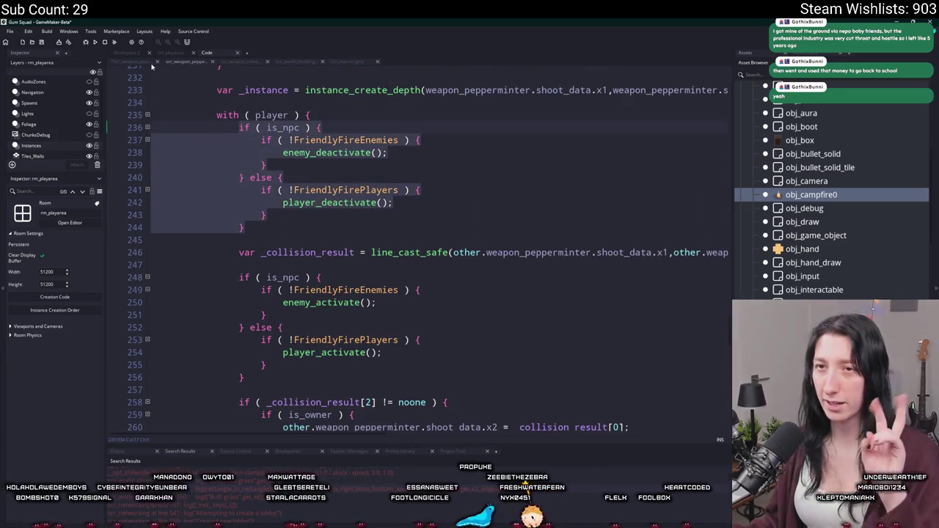
pyautogui.click(151, 63)
pyautogui.moveTo(245, 235); pyautogui.dragTo(223, 174)
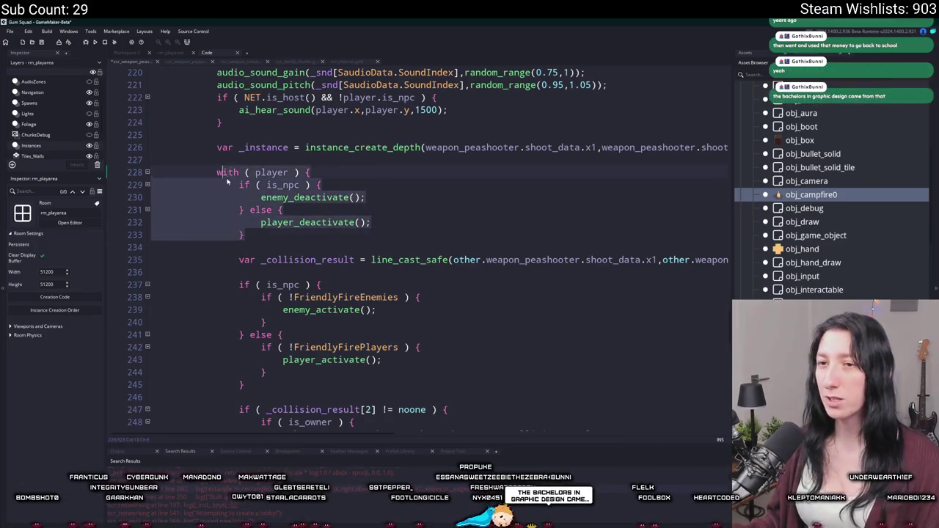
pyautogui.hotkey('ctrl', 'v')
pyautogui.scroll(-1, 264, 272)
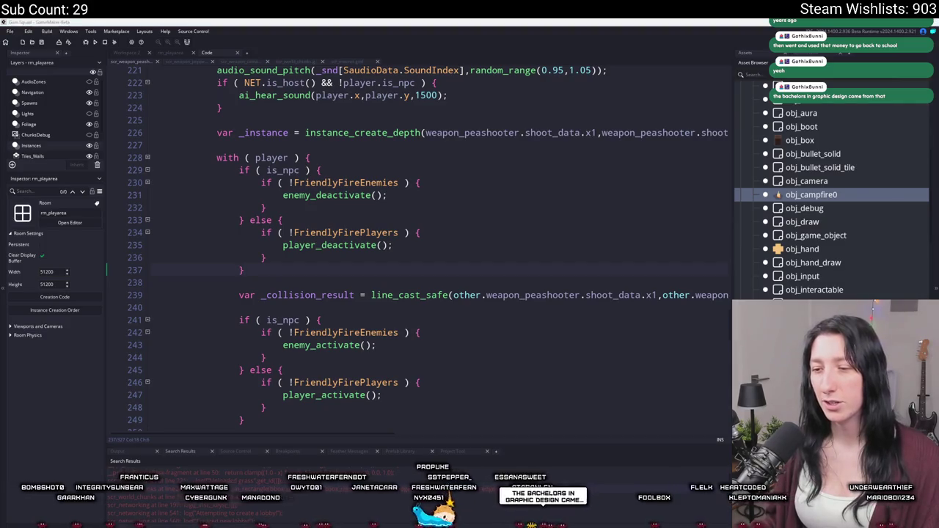
# In Aseprite, pan the Sprite-0009 grass tile canvas and show the animation timeline.
pyautogui.hotkey('alt', 'Tab')
pyautogui.moveTo(523, 325); pyautogui.dragTo(340, 278)
pyautogui.scroll(3, 340, 277)
pyautogui.press('Tab')
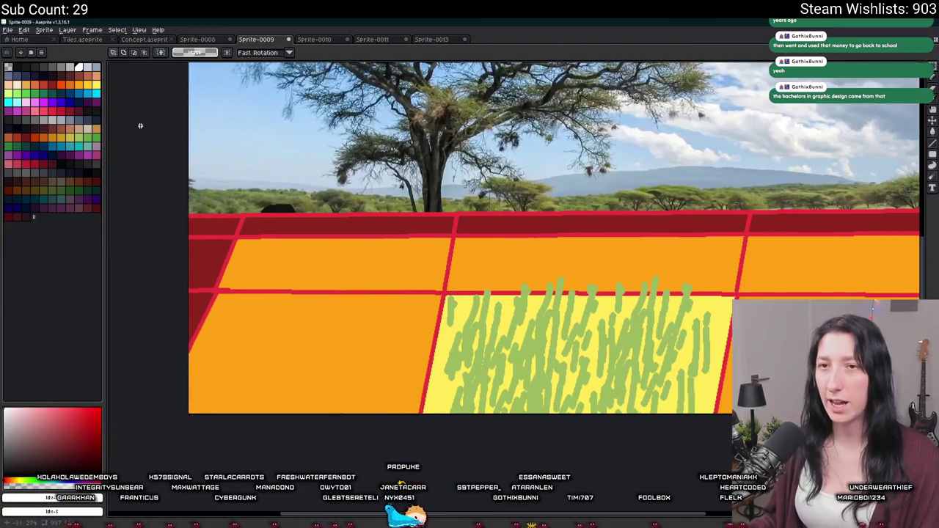
# Draw a white vertical pencil stroke on the orange tile, then undo it.
pyautogui.press('b')
pyautogui.moveTo(279, 269)
pyautogui.mouseDown()
pyautogui.moveTo(287, 364)
pyautogui.moveTo(283, 338)
pyautogui.mouseUp()
pyautogui.hotkey('ctrl', 'z')
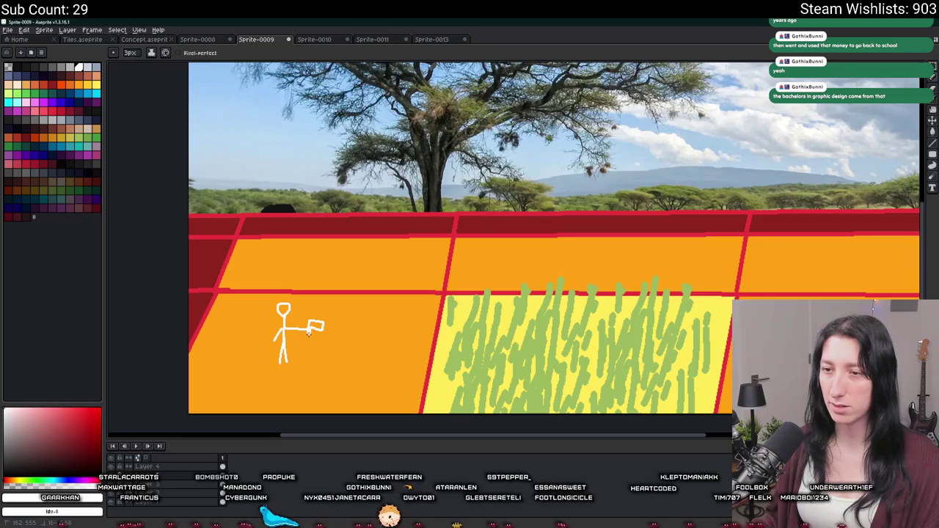
pyautogui.scroll(2, 309, 332)
pyautogui.scroll(-2, 359, 323)
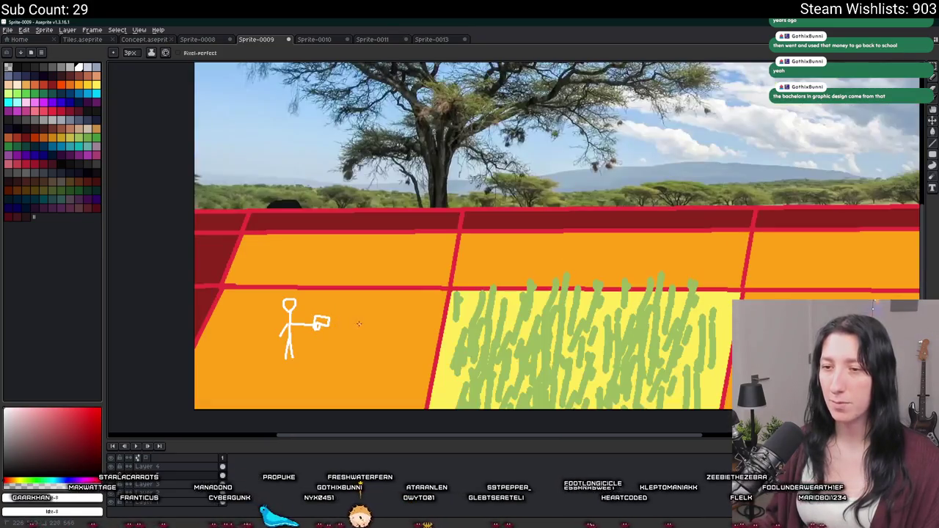
# Marquee-select the armed stick figure and drop a copy to its right.
pyautogui.press('m')
pyautogui.scroll(2, 357, 346)
pyautogui.moveTo(329, 402); pyautogui.dragTo(146, 198)
pyautogui.moveTo(236, 314); pyautogui.dragTo(422, 327)
pyautogui.hotkey('ctrl', 'd')
# Erase the copy's gun arm and draw a hanging right arm in its place.
pyautogui.press('b')
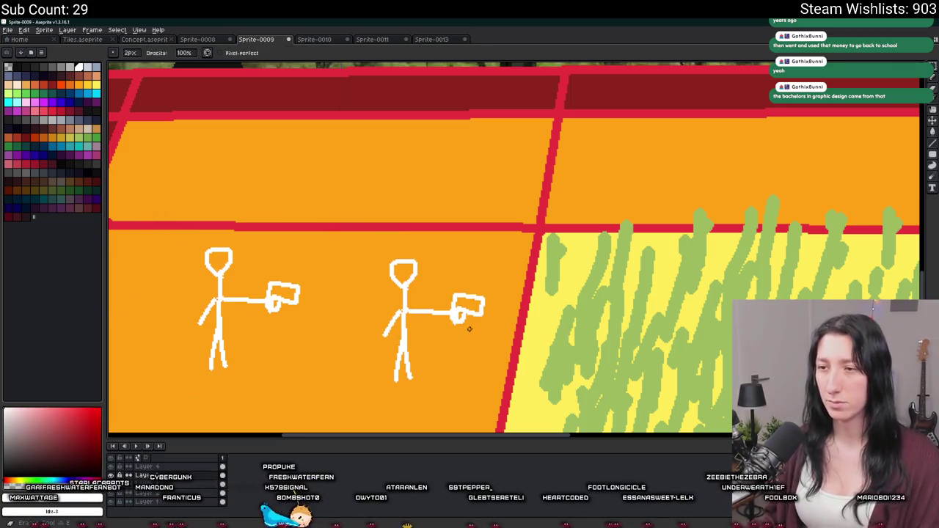
pyautogui.moveTo(489, 286)
pyautogui.mouseDown()
pyautogui.moveTo(486, 303)
pyautogui.moveTo(445, 300)
pyautogui.moveTo(411, 313)
pyautogui.mouseUp()
pyautogui.press('b')
pyautogui.hotkey('ctrl', 'z')
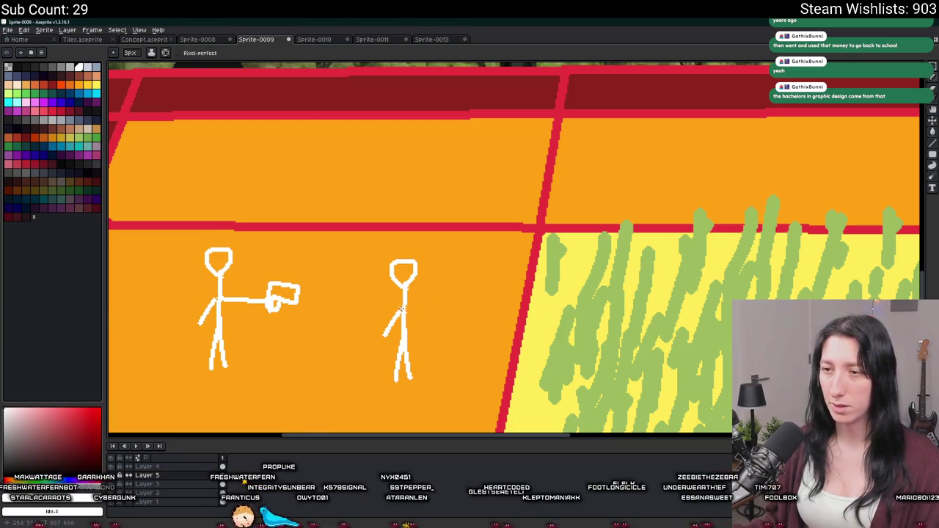
pyautogui.moveTo(403, 312); pyautogui.dragTo(420, 339)
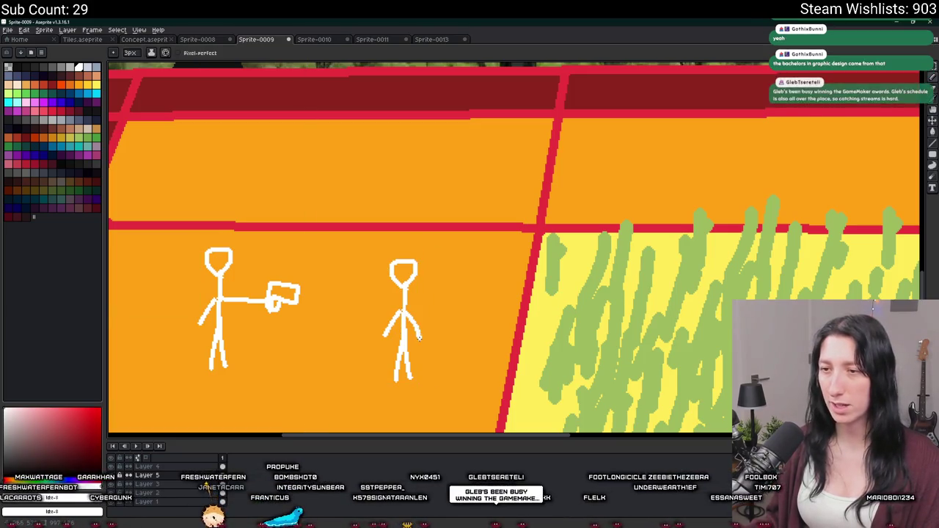
pyautogui.scroll(1, 401, 302)
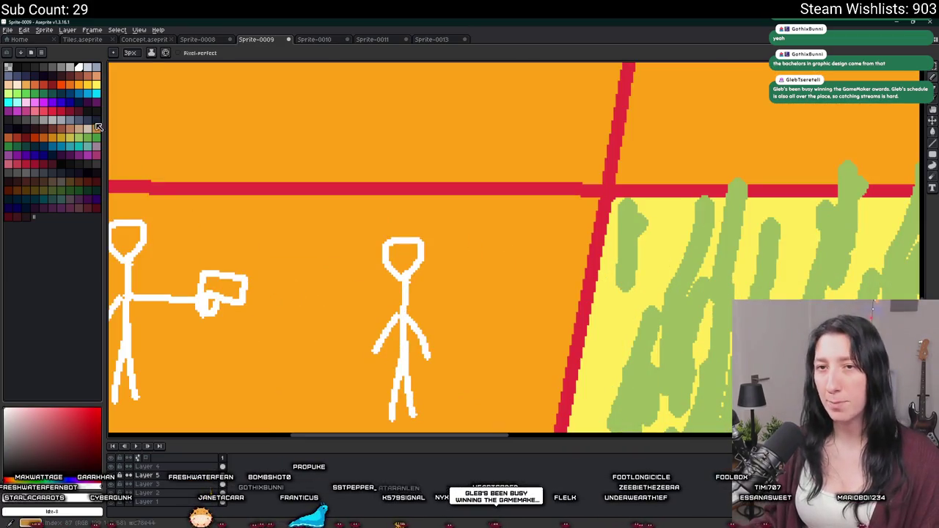
# Try a yellow shot line from the gun to the second figure, then undo it.
pyautogui.click(87, 91)
pyautogui.moveTo(303, 311)
pyautogui.mouseDown()
pyautogui.moveTo(384, 285)
pyautogui.moveTo(615, 273)
pyautogui.mouseUp()
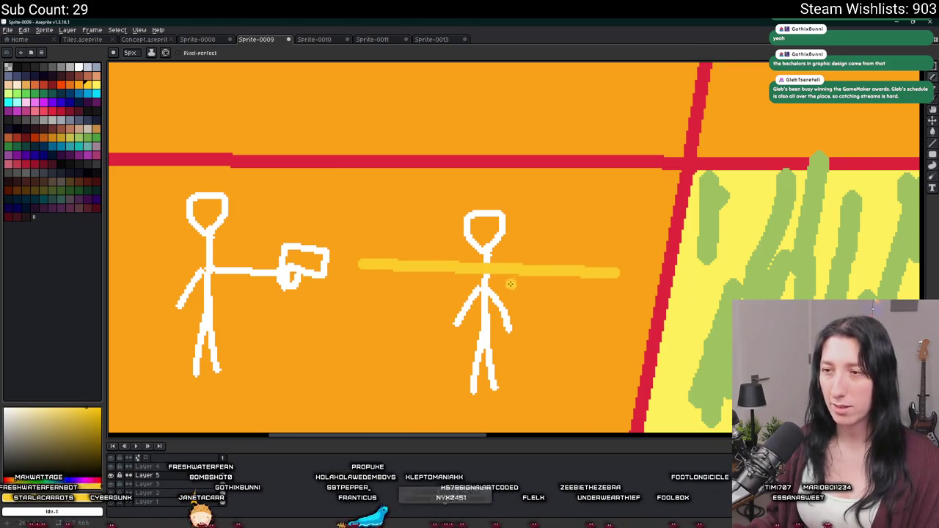
pyautogui.scroll(1, 511, 284)
pyautogui.hotkey('ctrl', 'z')
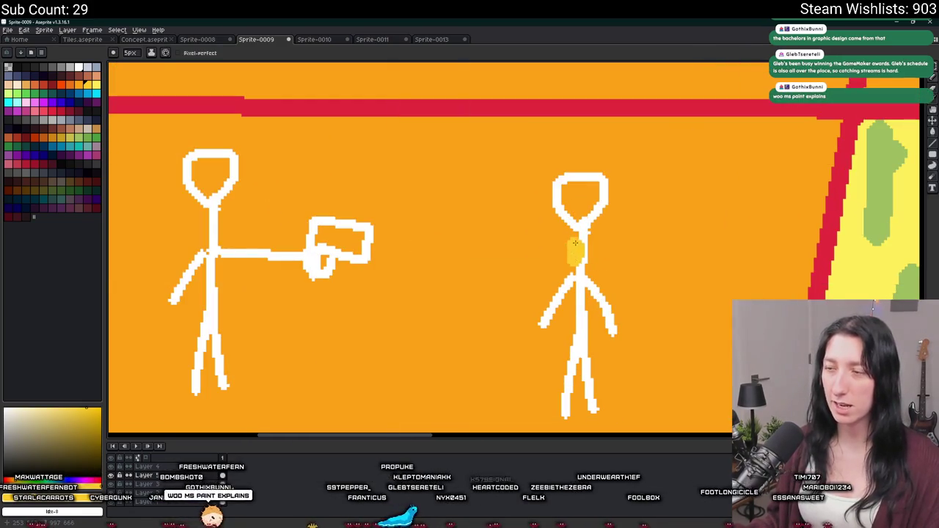
pyautogui.scroll(-3, 575, 242)
pyautogui.scroll(2, 436, 243)
pyautogui.moveTo(439, 244); pyautogui.dragTo(610, 245)
pyautogui.scroll(-2, 609, 246)
pyautogui.scroll(3, 609, 245)
pyautogui.hotkey('ctrl', 'z')
# Paint a small red dot at the tip of the first figure's gun.
pyautogui.press('m')
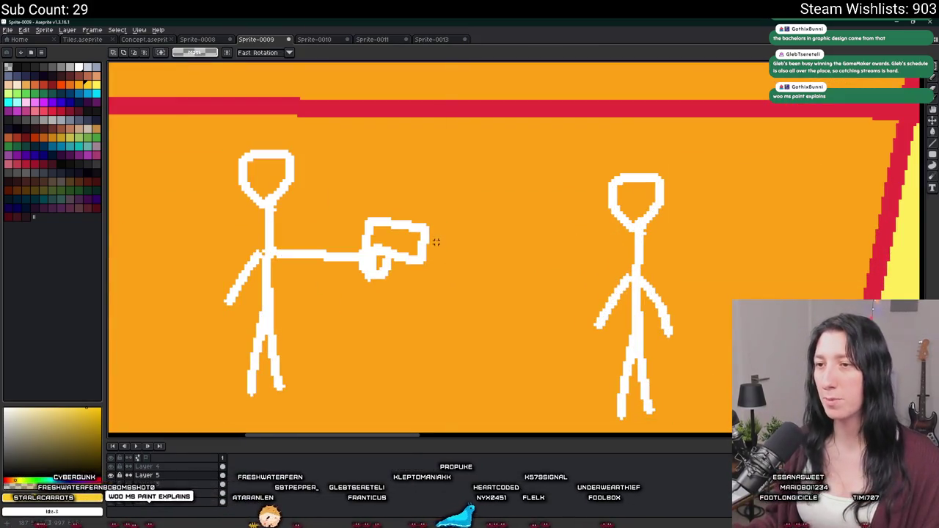
pyautogui.press('b')
pyautogui.keyDown('alt'); pyautogui.click(437, 245); pyautogui.keyUp('alt')
pyautogui.click(441, 246)
pyautogui.scroll(-1, 478, 357)
# Rectangle-select both stick figures, the armed one and the unarmed copy.
pyautogui.press('m')
pyautogui.scroll(-2, 423, 315)
pyautogui.scroll(1, 330, 229)
pyautogui.moveTo(290, 137)
pyautogui.mouseDown()
pyautogui.moveTo(409, 321)
pyautogui.moveTo(441, 330)
pyautogui.mouseUp()
pyautogui.moveTo(511, 164); pyautogui.dragTo(597, 346)
pyautogui.scroll(-1, 550, 319)
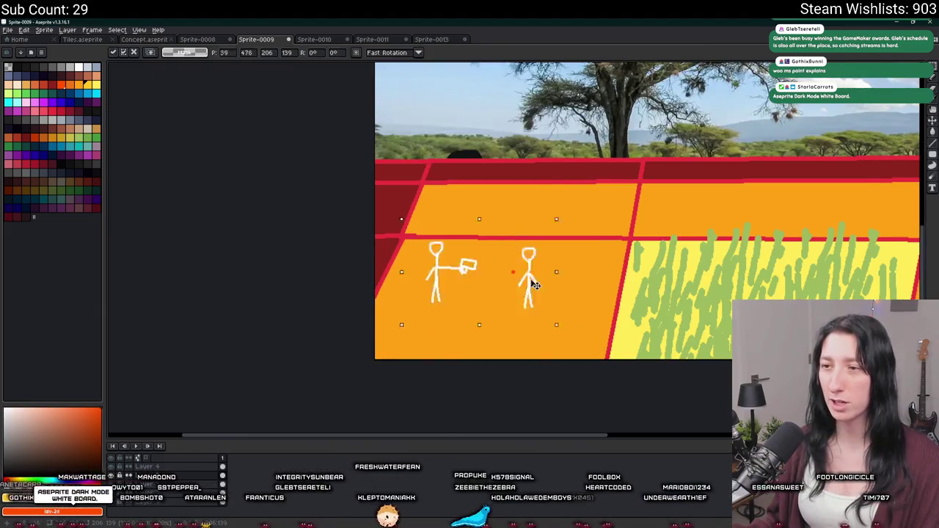
# Delete both selected stick figures, then undo to restore them.
pyautogui.press('Delete')
pyautogui.scroll(1, 561, 286)
pyautogui.scroll(2, 404, 280)
pyautogui.press('b')
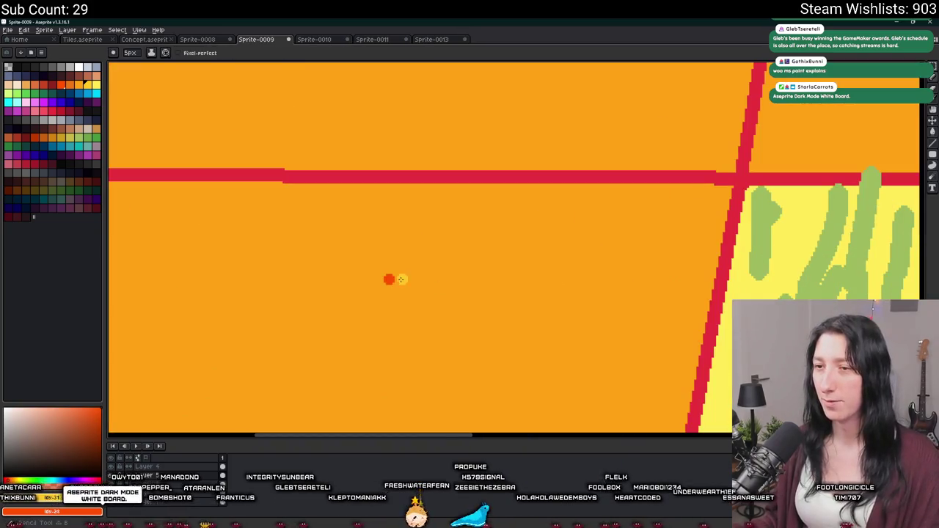
pyautogui.scroll(-3, 390, 277)
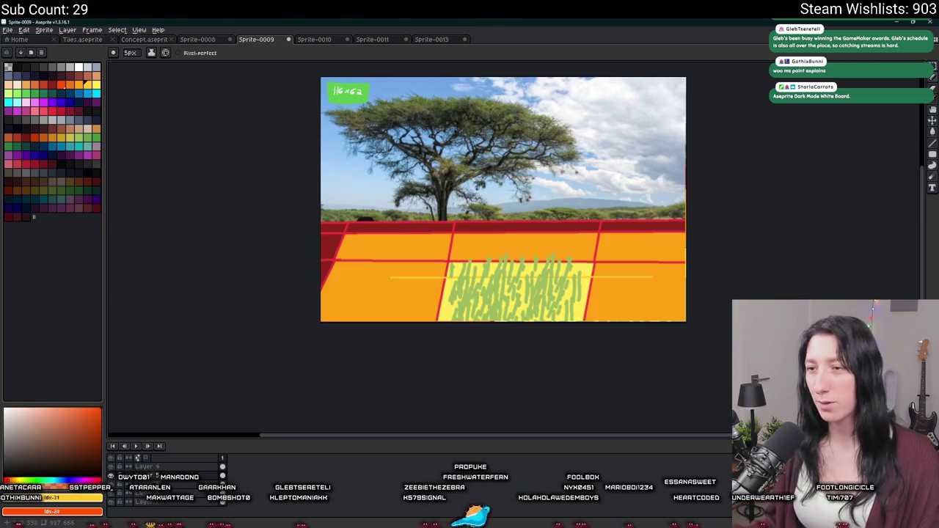
pyautogui.hotkey('ctrl', 'z')
pyautogui.hotkey('ctrl', 'z')
pyautogui.hotkey('ctrl', 'z')
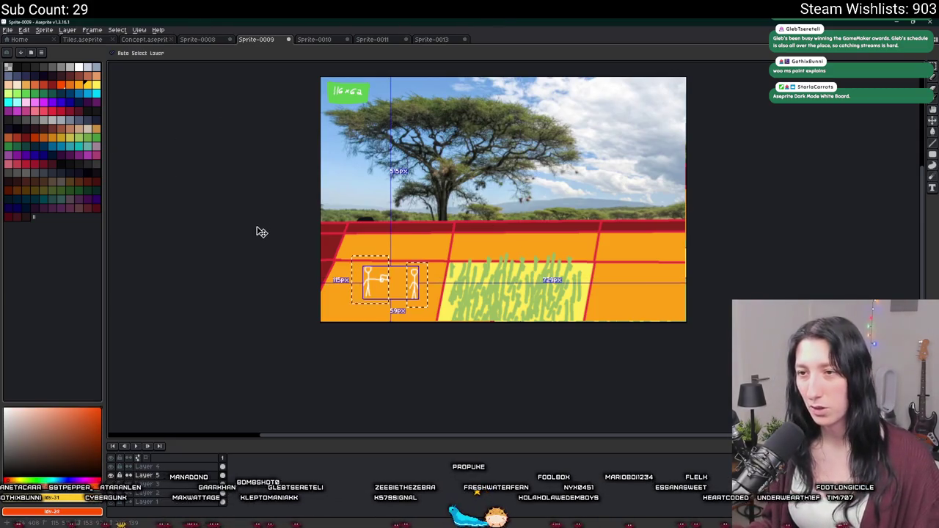
pyautogui.scroll(3, 360, 298)
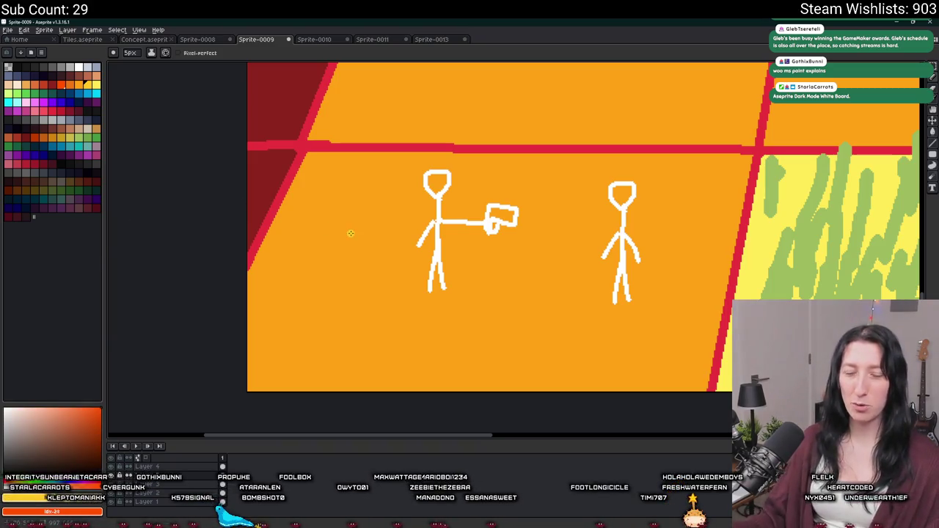
# Pan the sprite to show more of the tree and hide the timeline.
pyautogui.scroll(-1, 383, 279)
pyautogui.moveTo(384, 279)
pyautogui.mouseDown()
pyautogui.moveTo(312, 344)
pyautogui.moveTo(313, 329)
pyautogui.moveTo(239, 325)
pyautogui.moveTo(294, 333)
pyautogui.mouseUp()
pyautogui.press('Tab')
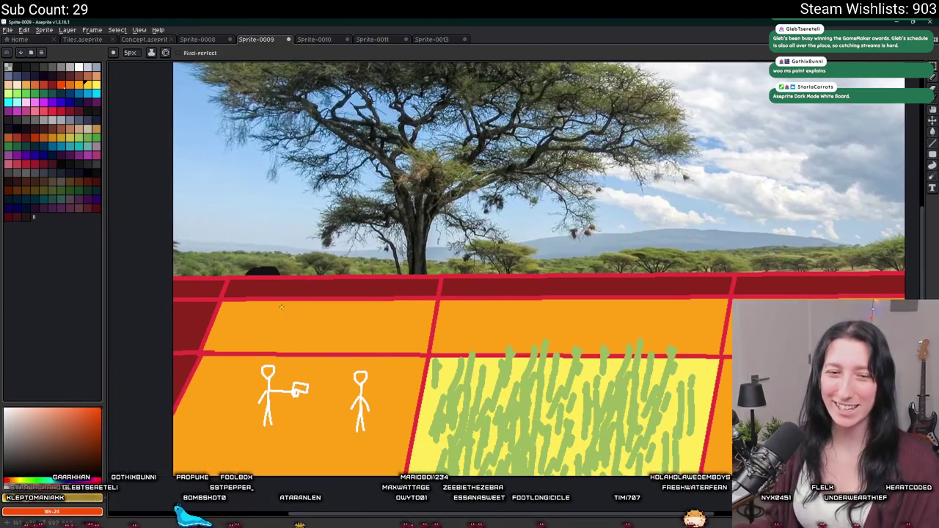
pyautogui.scroll(-1, 281, 307)
pyautogui.scroll(1, 280, 307)
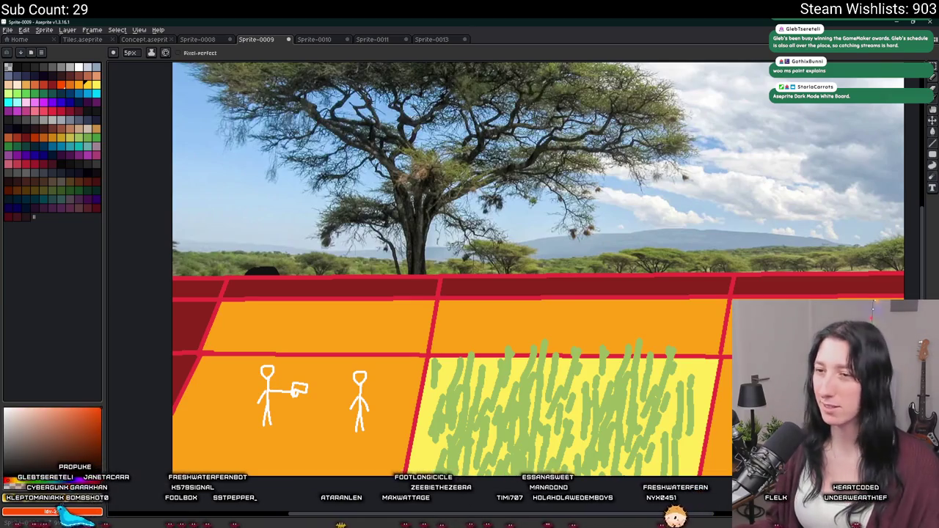
pyautogui.scroll(4, 470, 352)
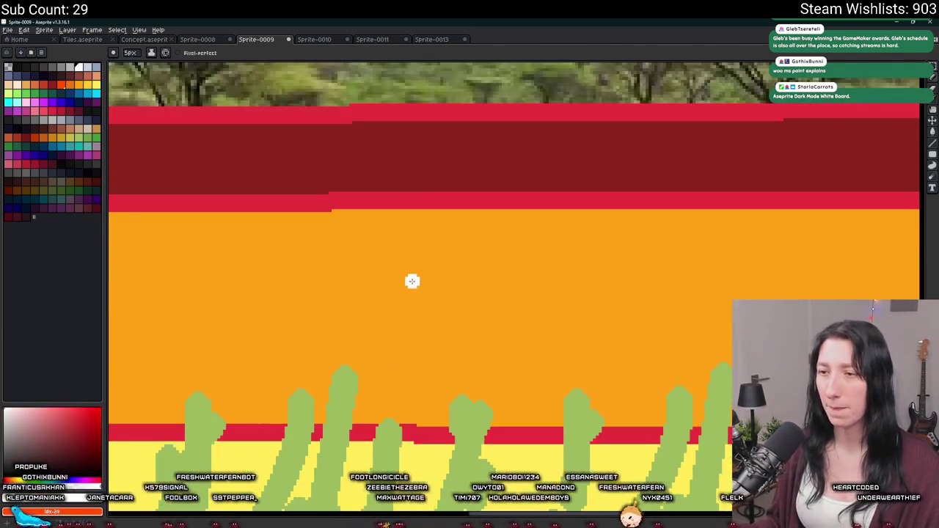
# Draw a small white stick figure on the far red strip, undoing the stray strokes.
pyautogui.moveTo(412, 281)
pyautogui.mouseDown()
pyautogui.moveTo(375, 309)
pyautogui.moveTo(466, 315)
pyautogui.mouseUp()
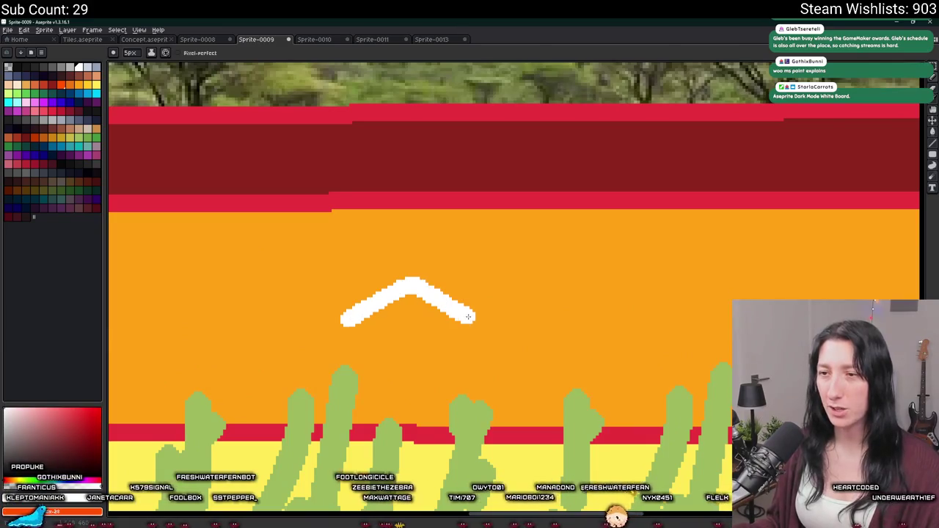
pyautogui.moveTo(414, 283); pyautogui.dragTo(418, 186)
pyautogui.scroll(3, 419, 251)
pyautogui.hotkey('ctrl', 'z')
pyautogui.moveTo(403, 367); pyautogui.dragTo(402, 212)
pyautogui.moveTo(424, 242)
pyautogui.mouseDown()
pyautogui.moveTo(431, 334)
pyautogui.moveTo(360, 389)
pyautogui.mouseUp()
pyautogui.hotkey('ctrl', 'z')
pyautogui.scroll(-2, 431, 334)
pyautogui.moveTo(440, 313)
pyautogui.mouseDown()
pyautogui.moveTo(440, 342)
pyautogui.moveTo(473, 363)
pyautogui.moveTo(423, 307)
pyautogui.moveTo(453, 282)
pyautogui.moveTo(442, 310)
pyautogui.mouseUp()
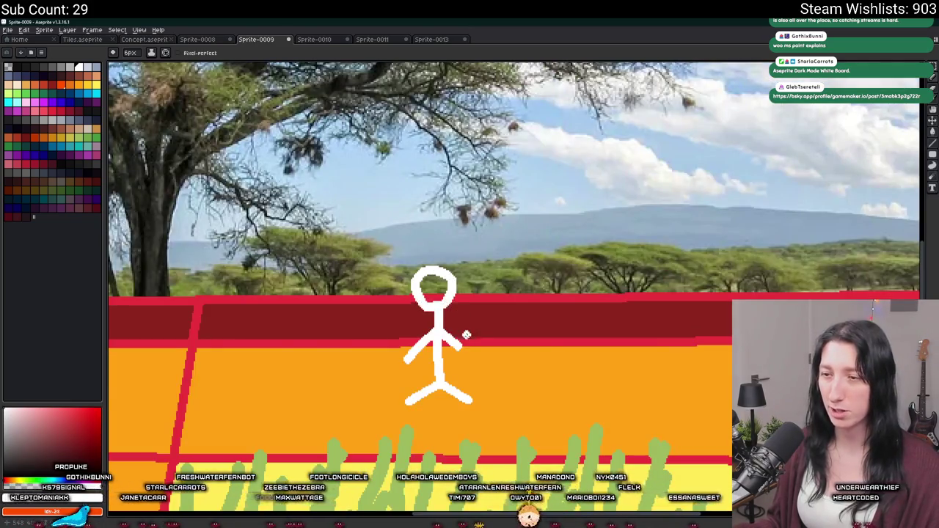
# Look over the canvas, then switch to the browser showing the Bluesky post.
pyautogui.scroll(-2, 466, 333)
pyautogui.scroll(-3, 353, 338)
pyautogui.scroll(1, 362, 253)
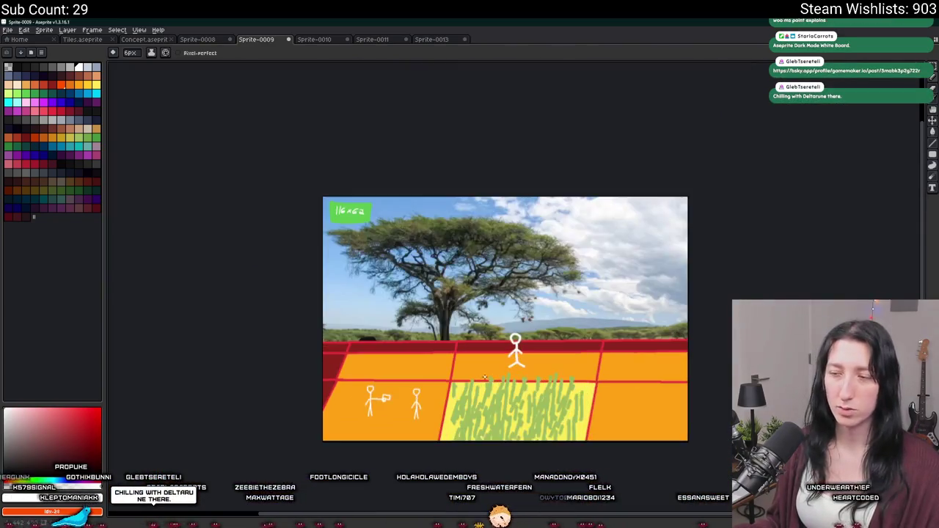
pyautogui.scroll(2, 362, 253)
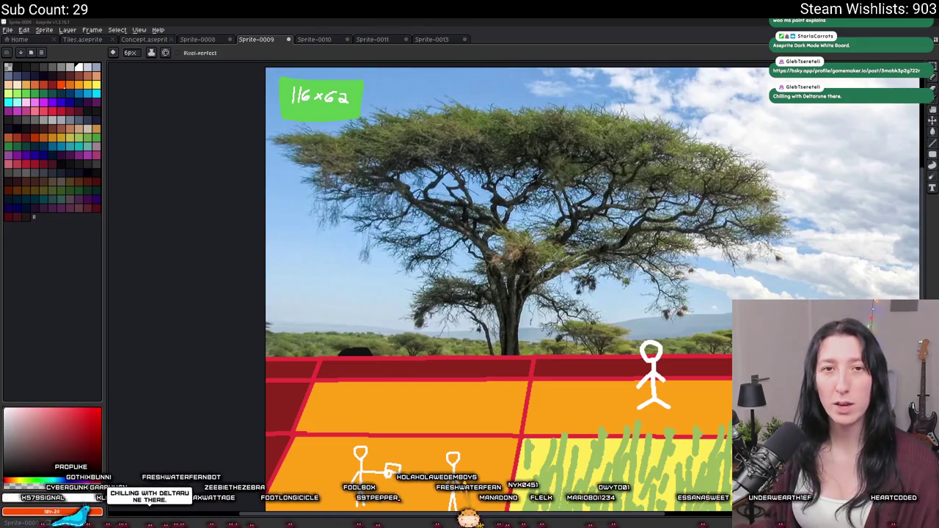
pyautogui.hotkey('alt', 'Tab')
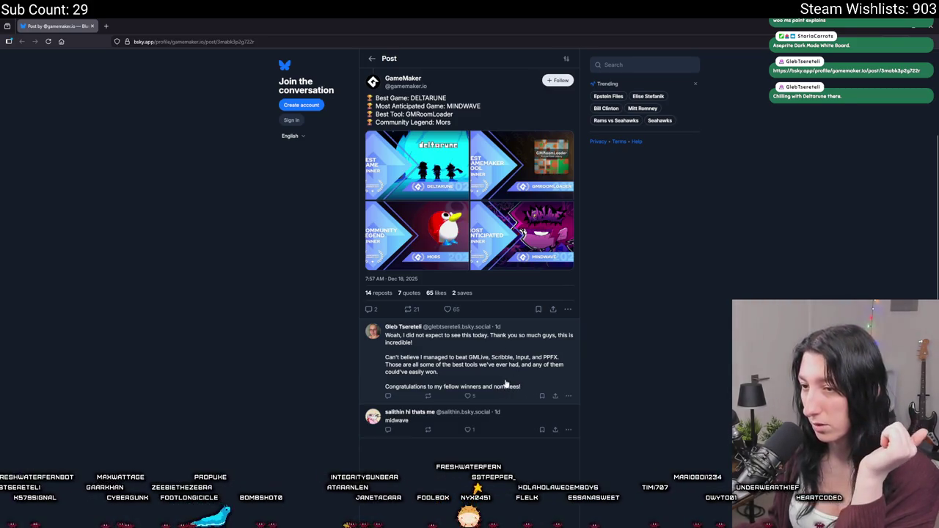
# Page through the GMRoomLoader and MINDWAVE award images full-size, then close the viewer.
pyautogui.click(561, 150)
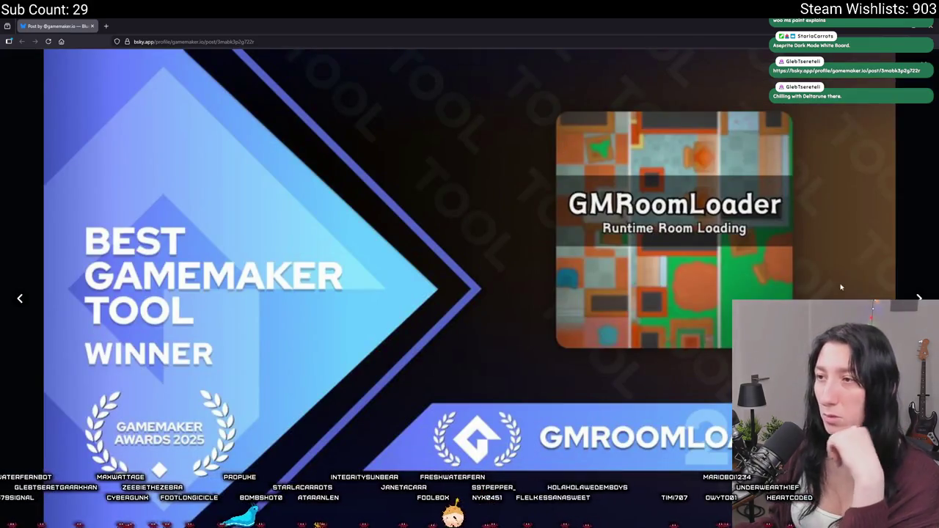
pyautogui.click(915, 299)
pyautogui.click(916, 299)
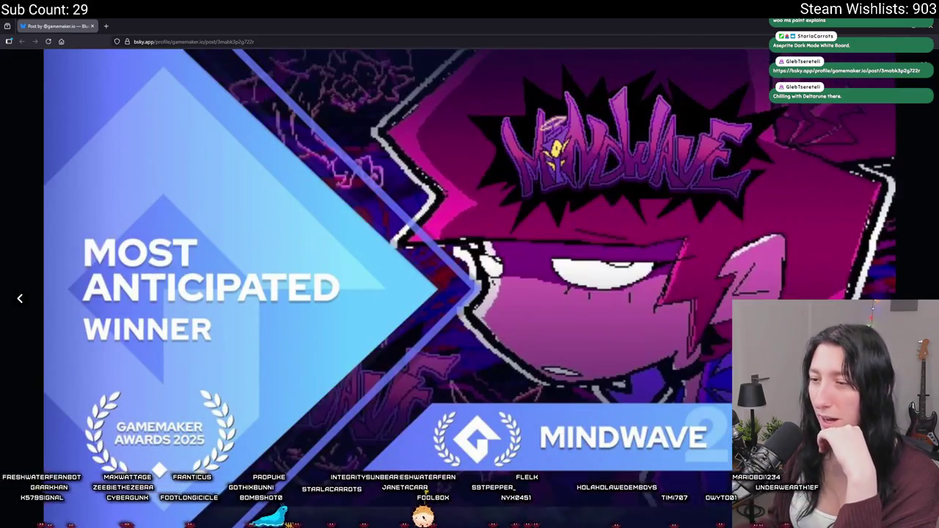
pyautogui.click(21, 299)
pyautogui.click(21, 298)
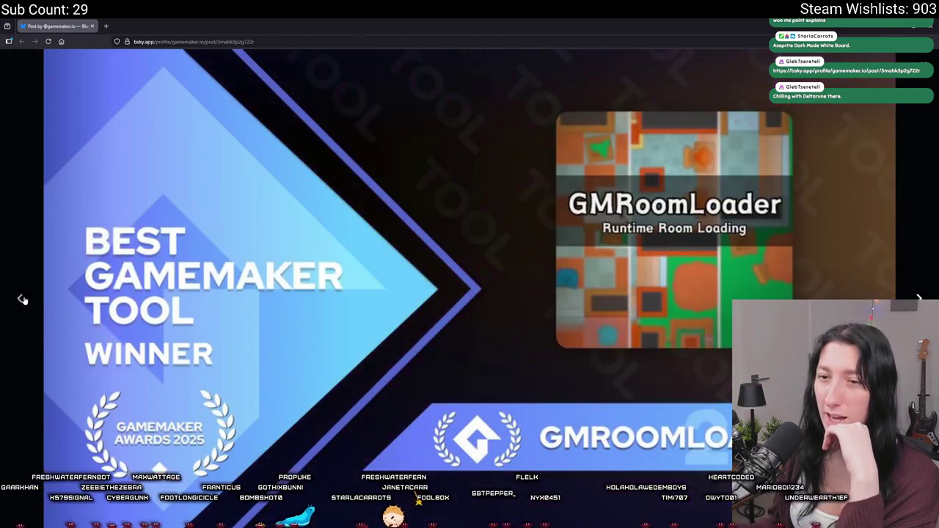
pyautogui.click(122, 320)
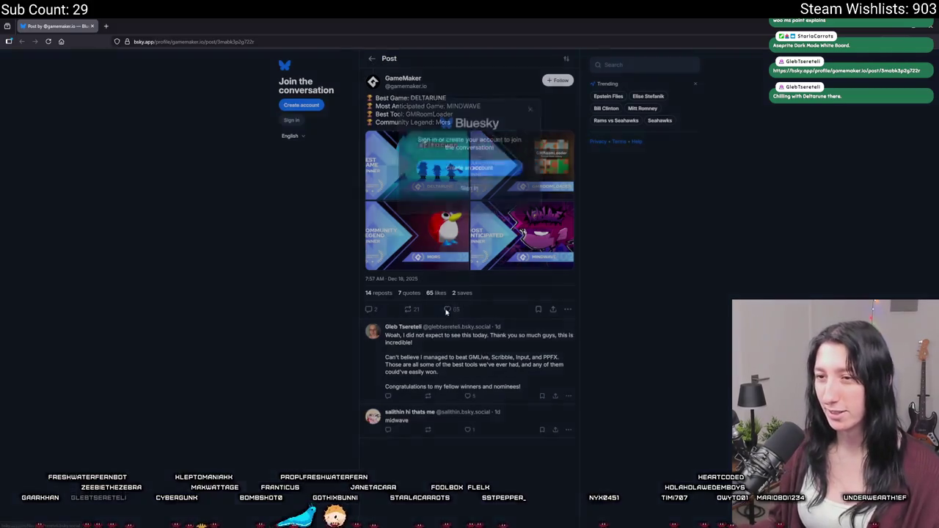
# Dismiss the sign-in prompts, copy the post's address, and reopen it in the signed-in browser.
pyautogui.click(409, 310)
pyautogui.click(462, 96)
pyautogui.hotkey('ctrl', 'l')
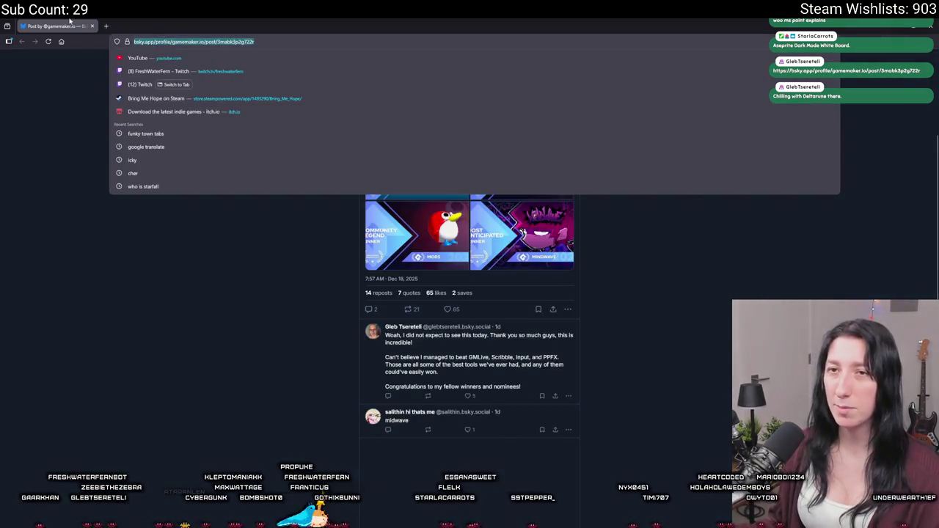
pyautogui.hotkey('alt', 'Tab')
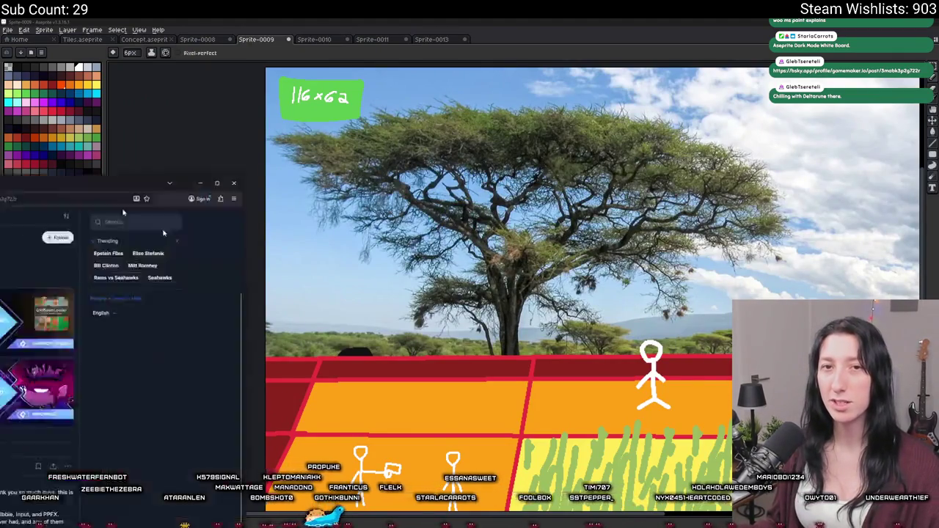
pyautogui.hotkey('alt', 'Tab')
pyautogui.click(558, 79)
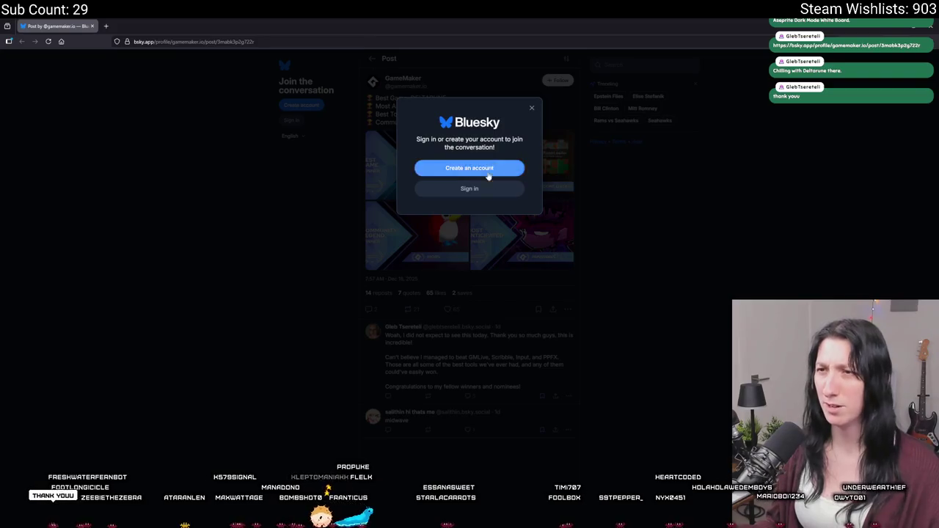
pyautogui.click(532, 108)
pyautogui.hotkey('ctrl', 'l')
pyautogui.press('Escape')
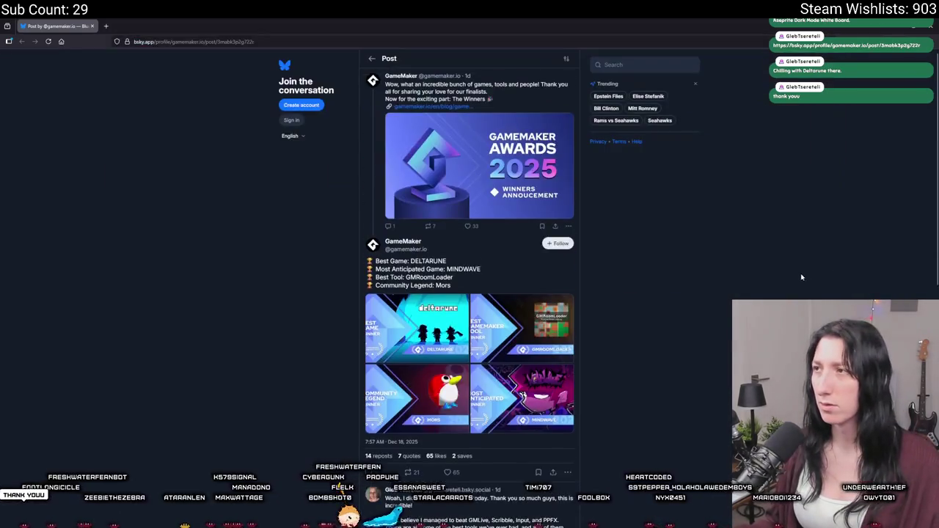
pyautogui.hotkey('alt', 'Tab')
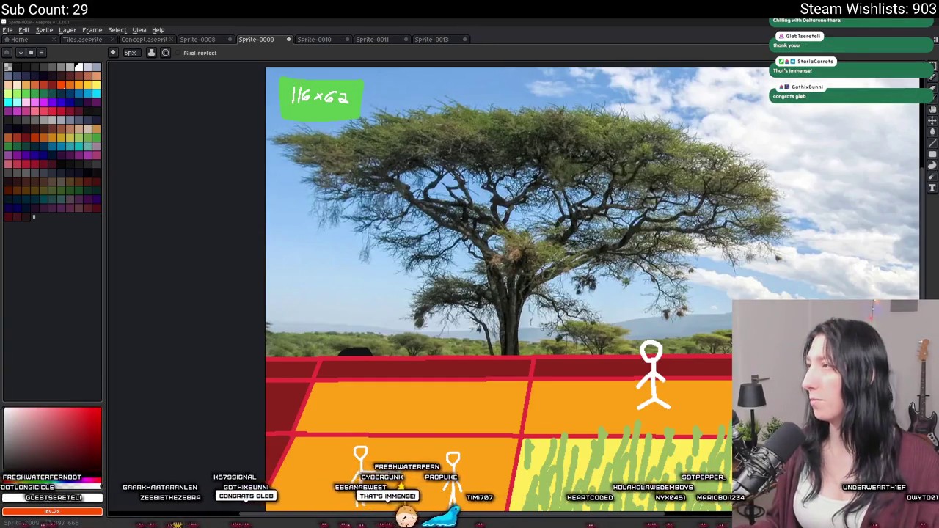
pyautogui.hotkey('alt', 'Tab')
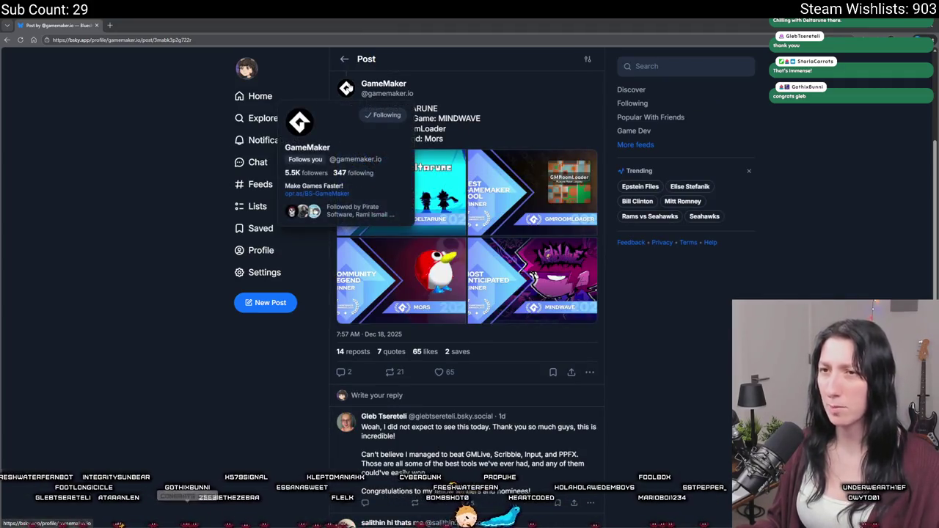
# Like and repost GameMaker's winners post, then view the GMRoomLoader award image full-size.
pyautogui.click(439, 372)
pyautogui.click(391, 372)
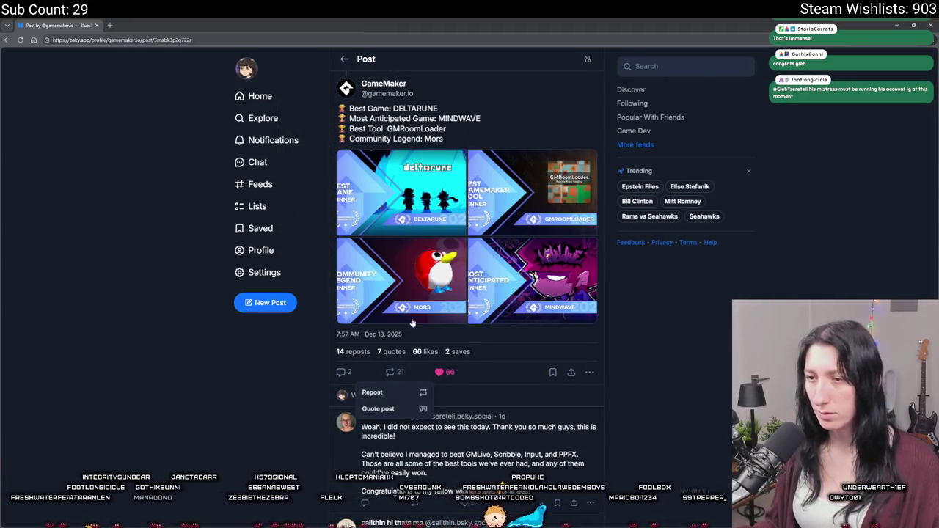
pyautogui.click(387, 392)
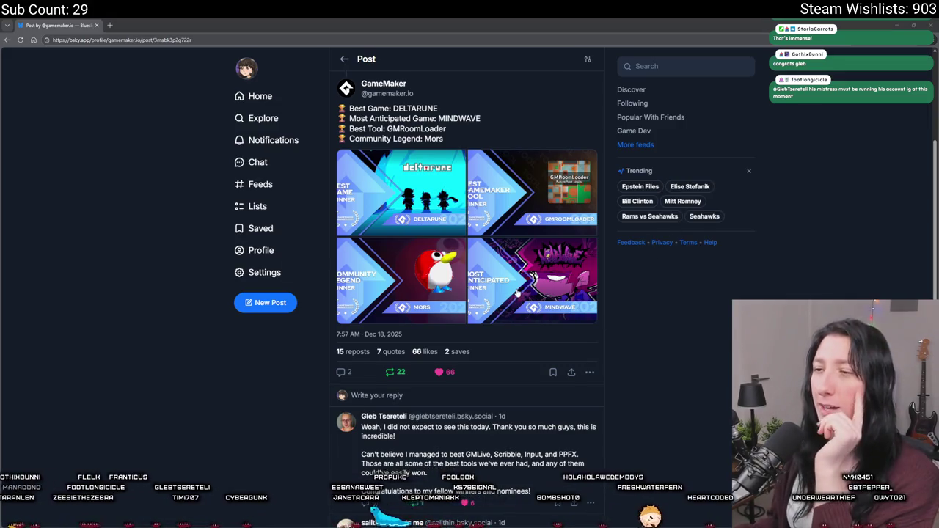
pyautogui.click(541, 187)
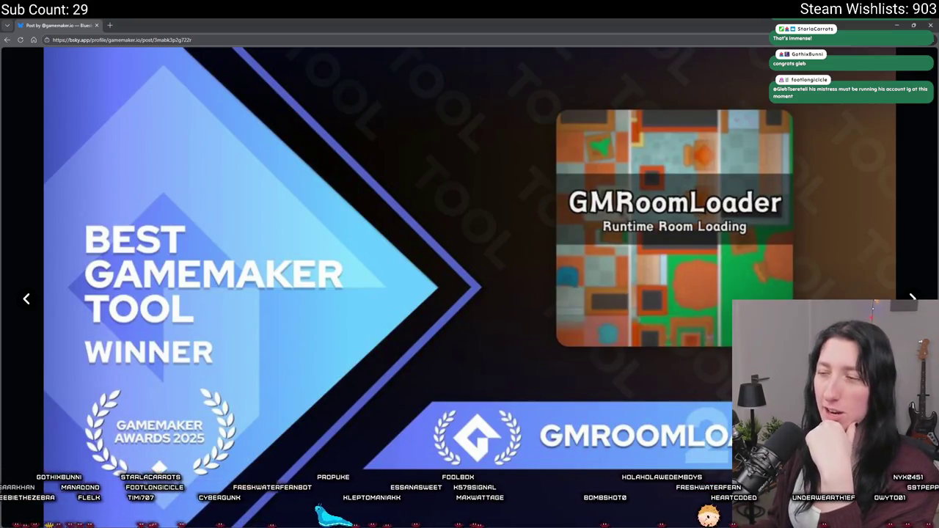
# Close the full-size GMRoomLoader image and return to the winners post.
pyautogui.moveTo(167, 81)
pyautogui.mouseDown()
pyautogui.moveTo(410, 55)
pyautogui.moveTo(410, 449)
pyautogui.moveTo(451, 442)
pyautogui.moveTo(452, 19)
pyautogui.mouseUp()
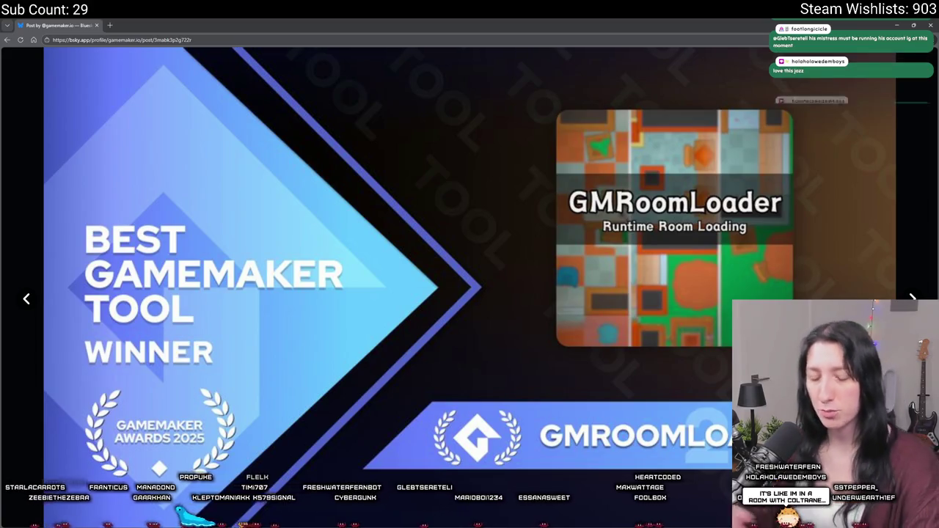
pyautogui.press('Escape')
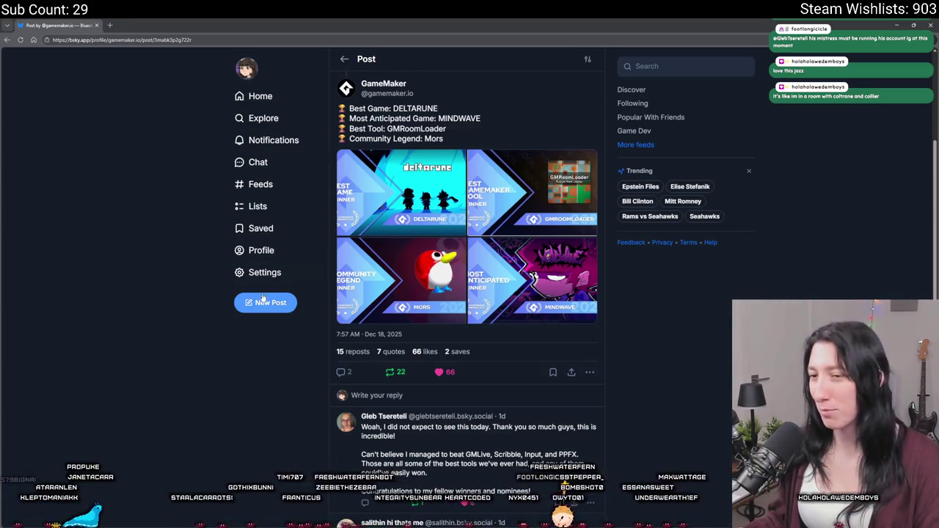
pyautogui.scroll(-3, 268, 302)
pyautogui.scroll(3, 214, 321)
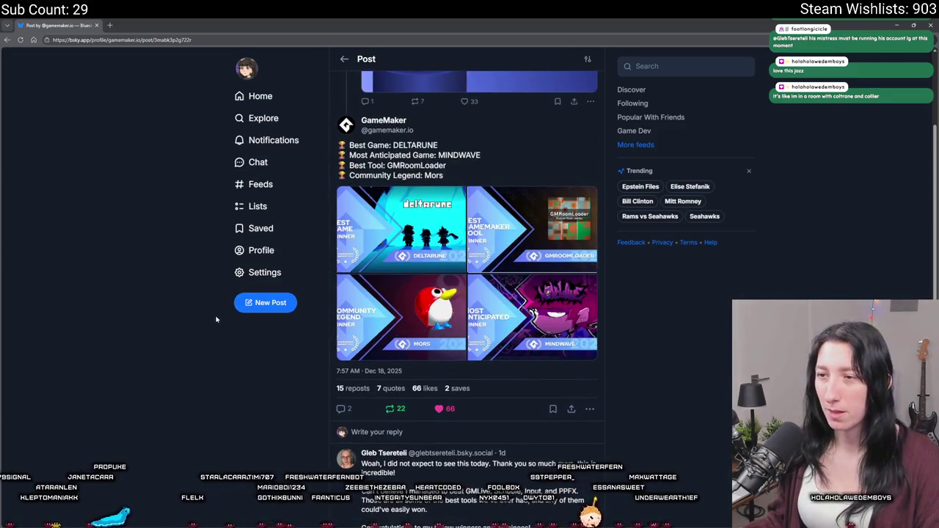
pyautogui.scroll(-2, 400, 453)
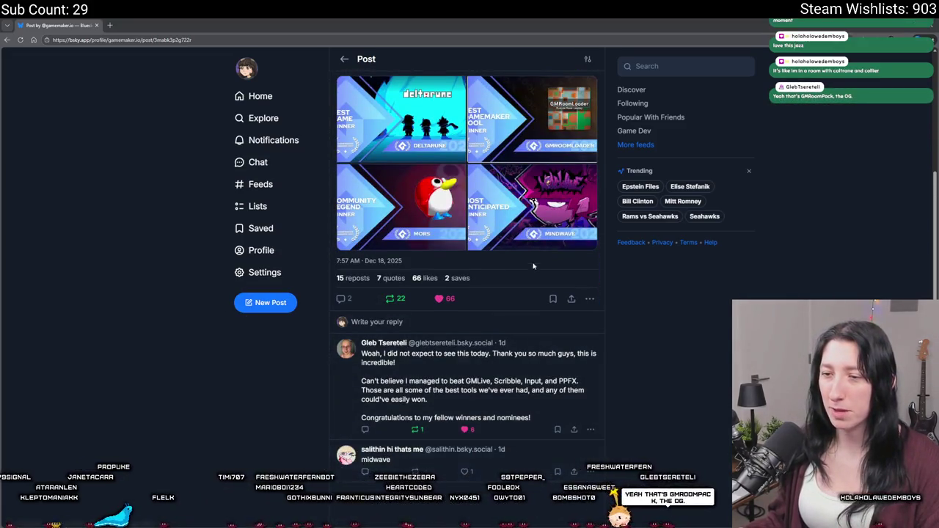
# View and close the Mindwave, Mors, Deltarune and GMRoomLoader images, then scroll up to the parent post.
pyautogui.click(535, 221)
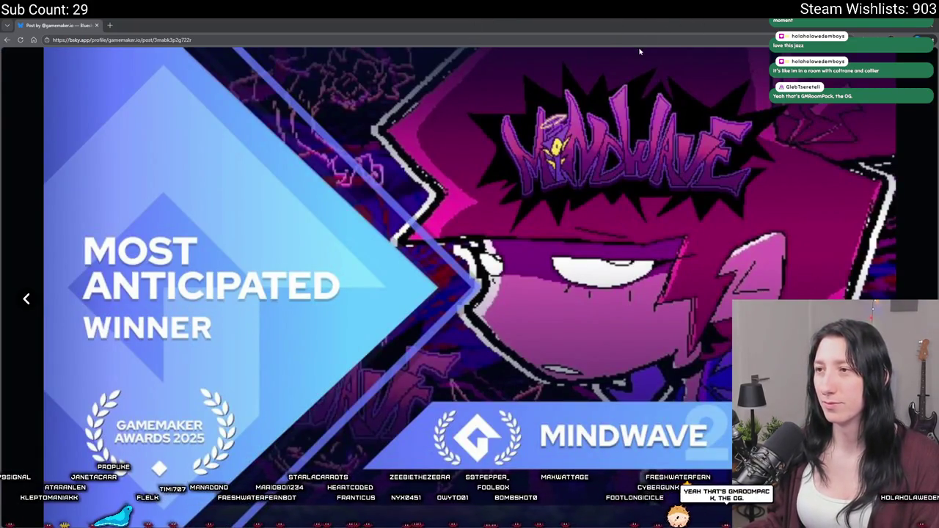
pyautogui.click(607, 158)
pyautogui.click(411, 193)
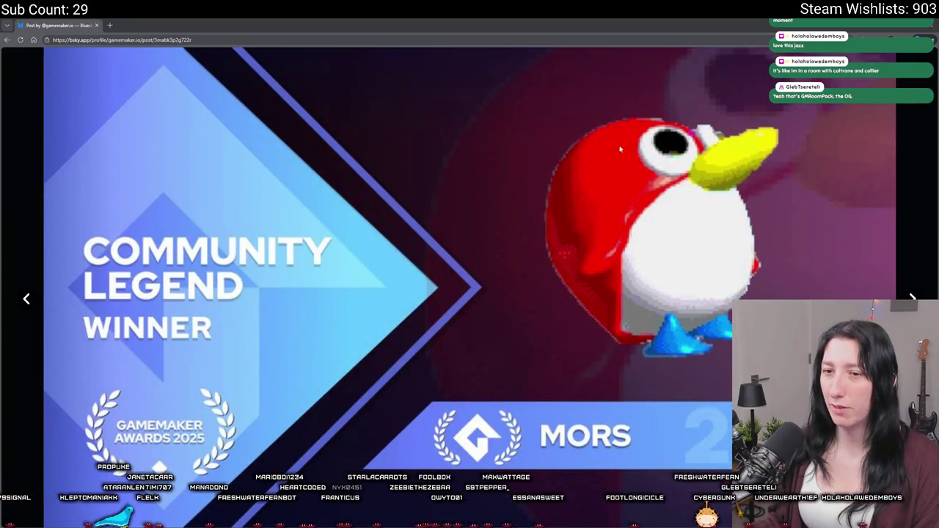
pyautogui.click(395, 215)
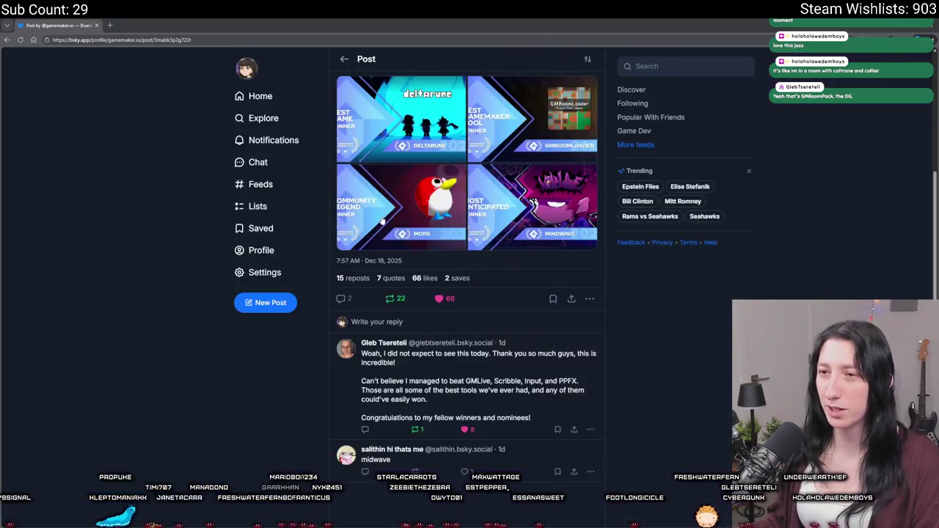
pyautogui.scroll(2, 440, 220)
pyautogui.click(401, 192)
pyautogui.click(440, 250)
pyautogui.click(547, 289)
pyautogui.click(478, 261)
pyautogui.click(521, 201)
pyautogui.click(521, 201)
pyautogui.scroll(5, 442, 176)
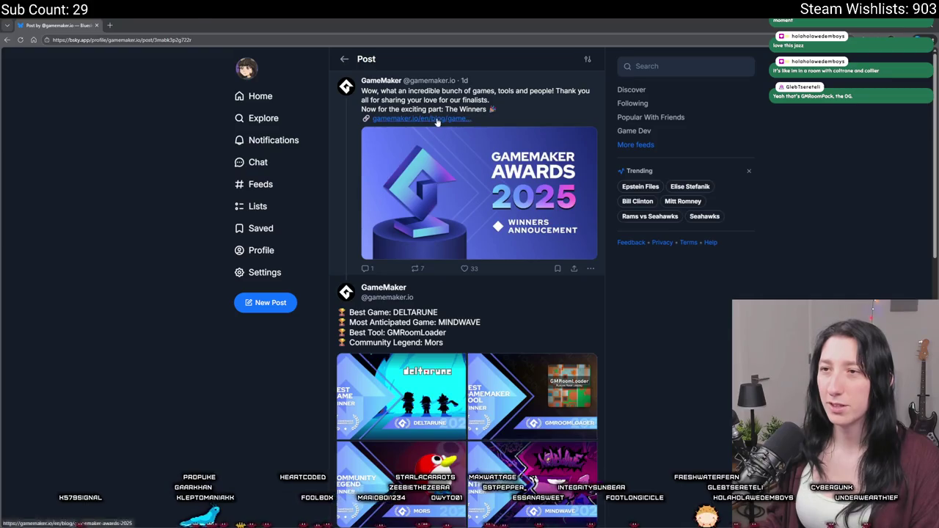
pyautogui.click(435, 119)
# Scroll the awards article to the Community Legend section and open Mors's site in a new tab.
pyautogui.scroll(-4, 436, 119)
pyautogui.scroll(-10, 437, 118)
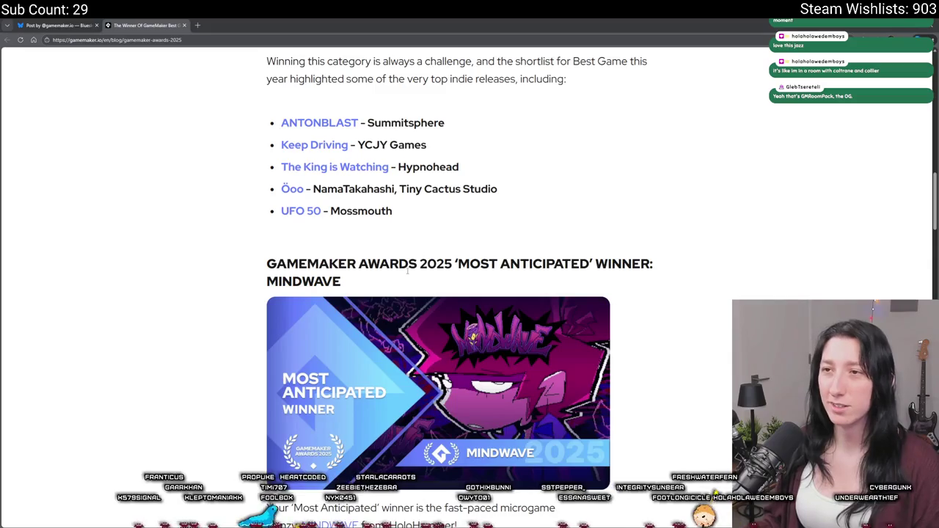
pyautogui.scroll(-15, 535, 22)
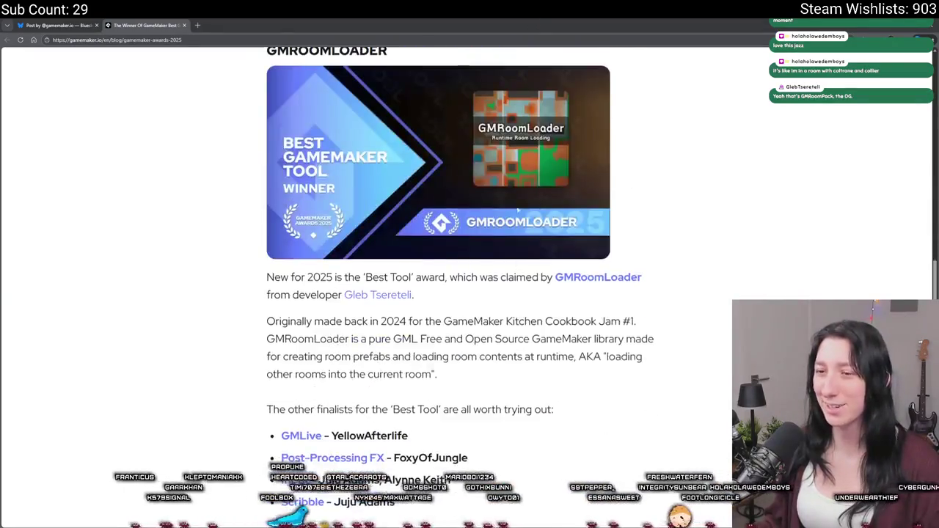
pyautogui.scroll(-4, 498, 241)
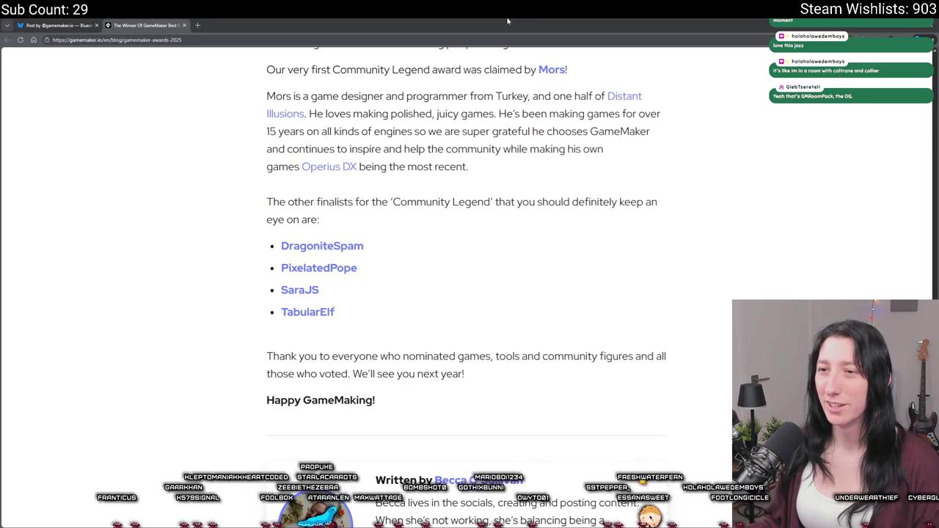
pyautogui.scroll(-1, 459, 200)
pyautogui.scroll(-1, 550, 128)
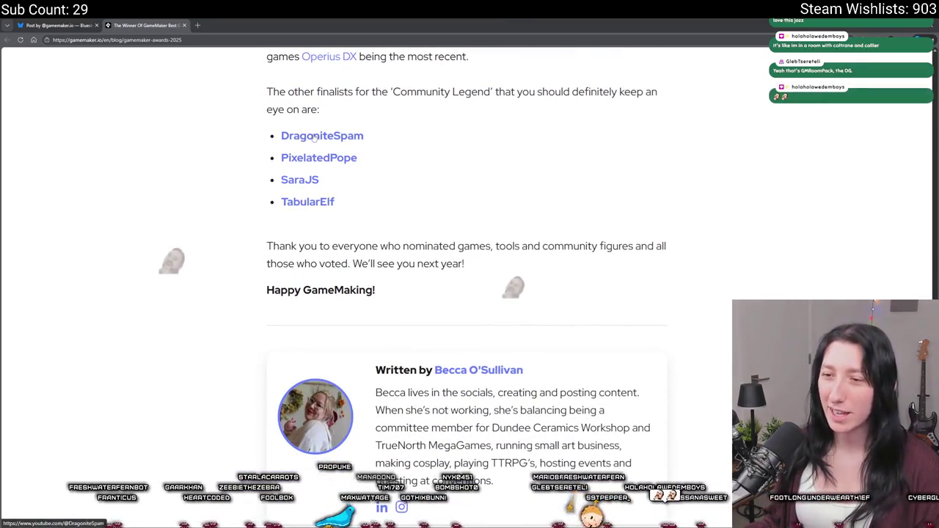
pyautogui.scroll(4, 404, 249)
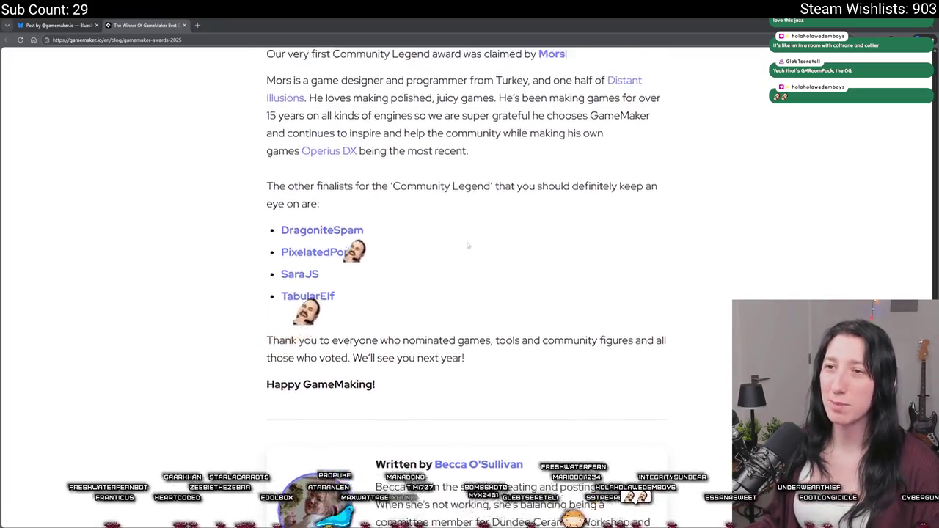
pyautogui.scroll(1, 410, 265)
pyautogui.keyDown('ctrl'); pyautogui.click(554, 364); pyautogui.keyUp('ctrl')
pyautogui.click(268, 26)
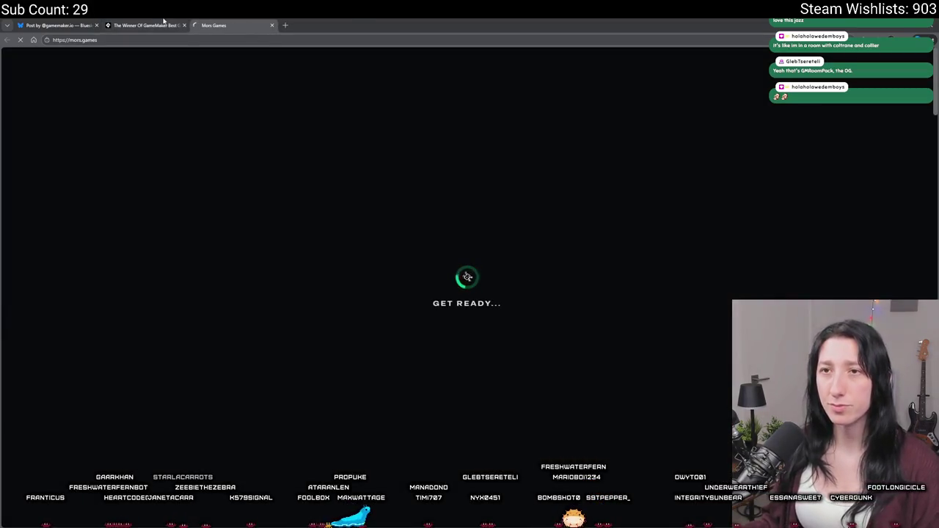
# Close the article tab, browse mors.games down to Blog, then open Distant Illusions from About Me.
pyautogui.click(184, 25)
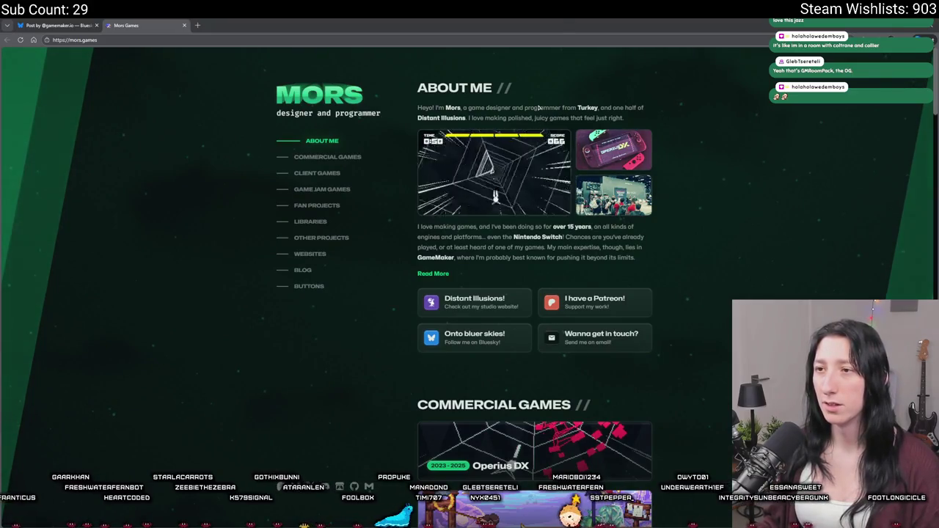
pyautogui.scroll(-2, 470, 218)
pyautogui.scroll(-1, 470, 219)
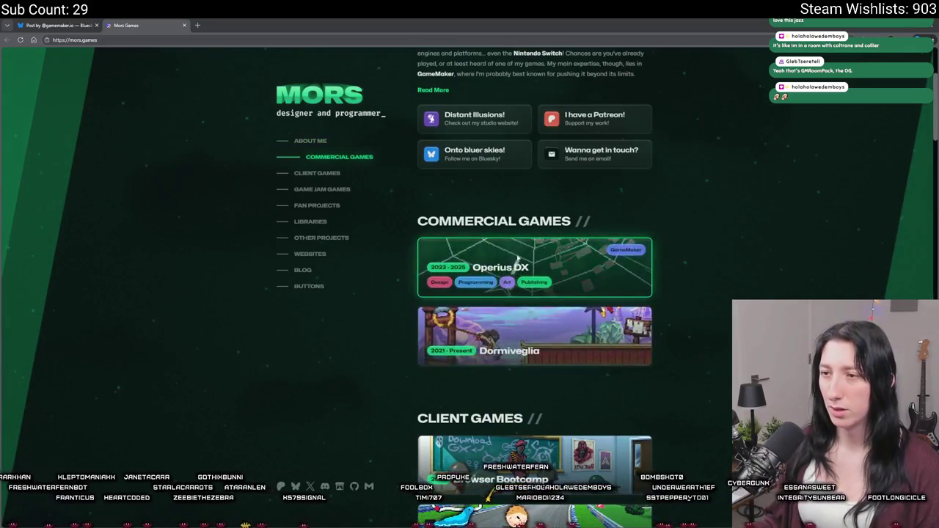
pyautogui.scroll(-7, 517, 259)
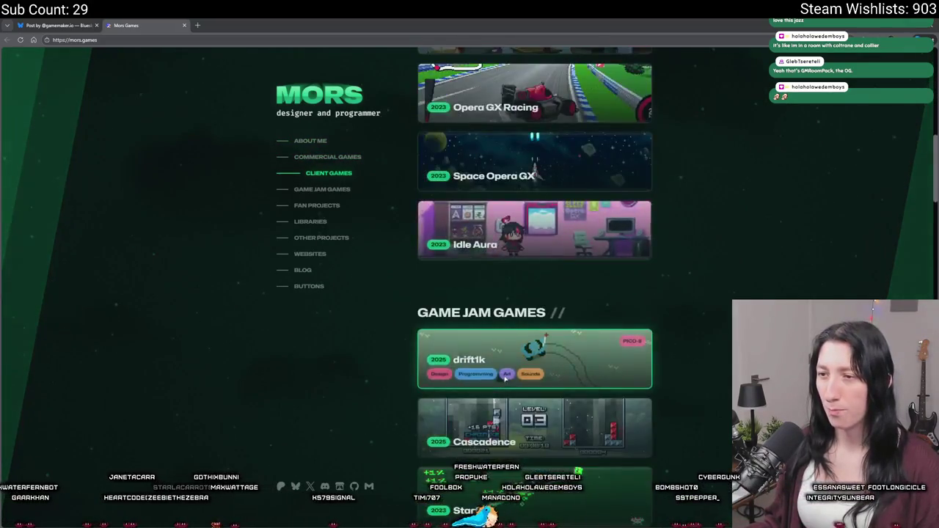
pyautogui.scroll(-6, 505, 378)
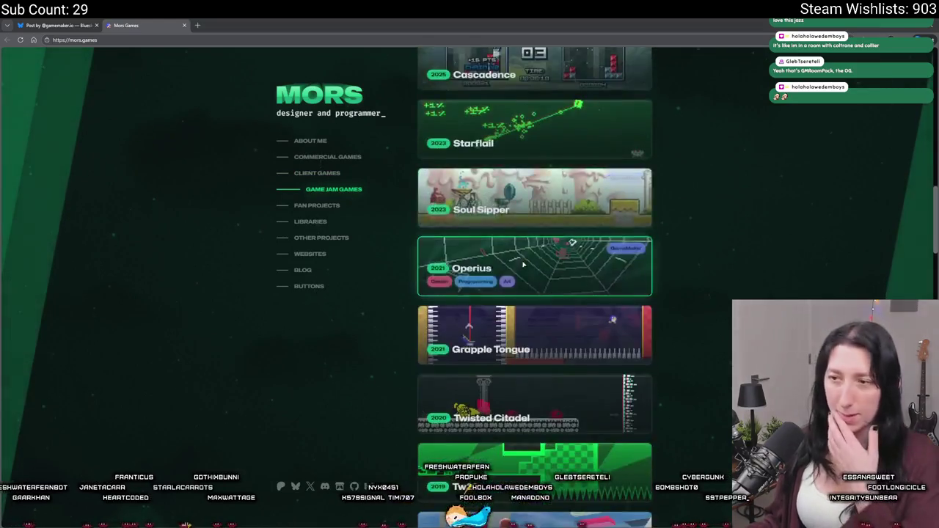
pyautogui.scroll(-2, 523, 264)
pyautogui.scroll(-2, 520, 268)
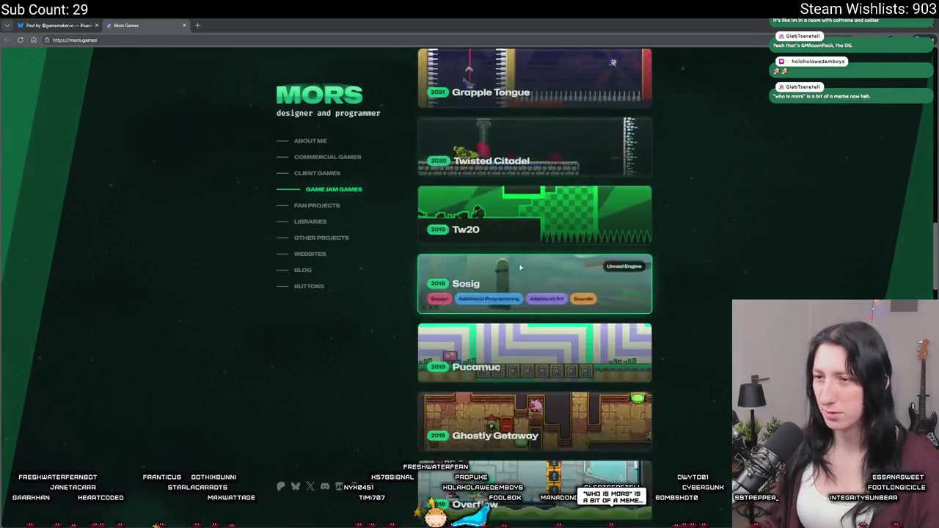
pyautogui.scroll(-7, 520, 268)
pyautogui.scroll(-3, 356, 372)
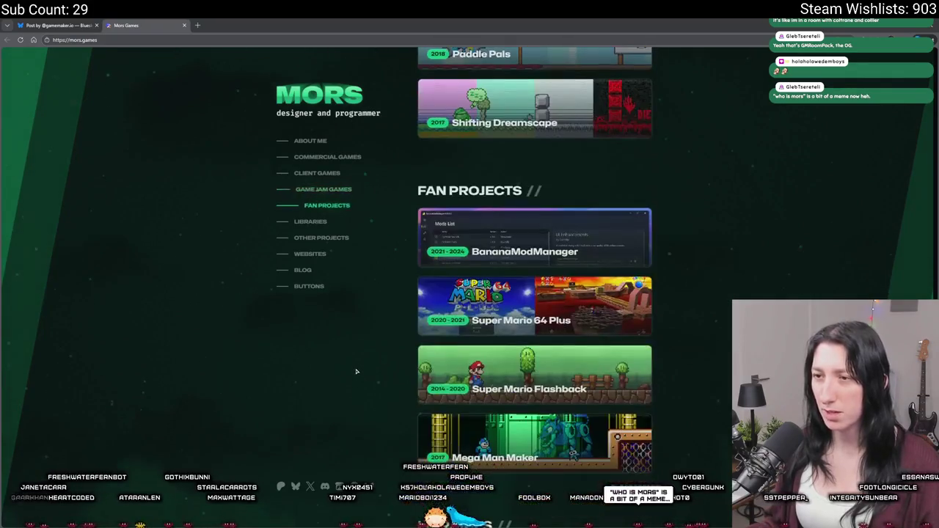
pyautogui.scroll(-1, 356, 373)
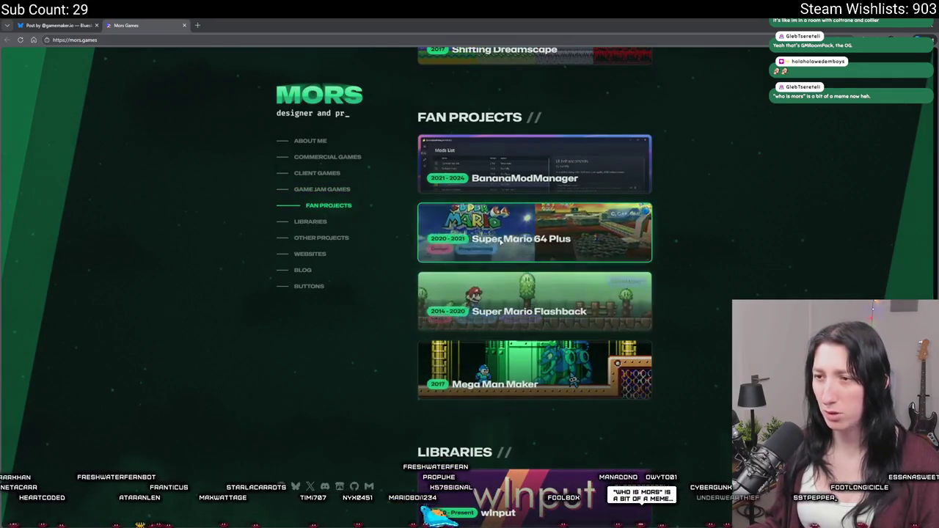
pyautogui.scroll(-5, 554, 201)
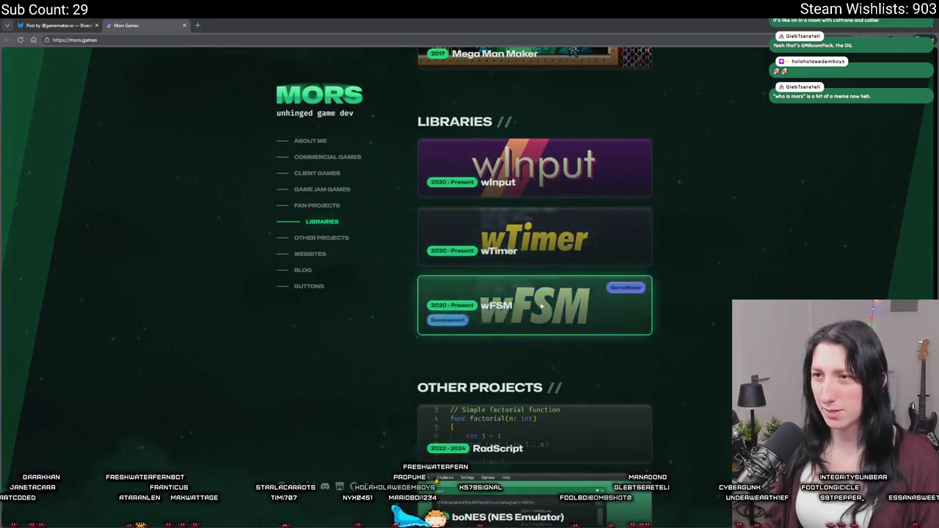
pyautogui.scroll(-1, 539, 319)
pyautogui.scroll(-2, 538, 244)
pyautogui.scroll(-6, 538, 244)
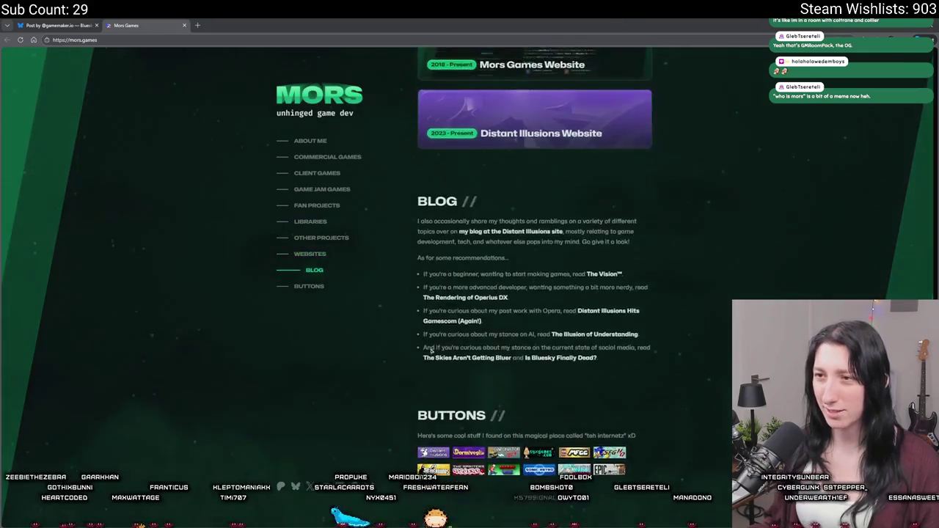
pyautogui.scroll(20, 437, 342)
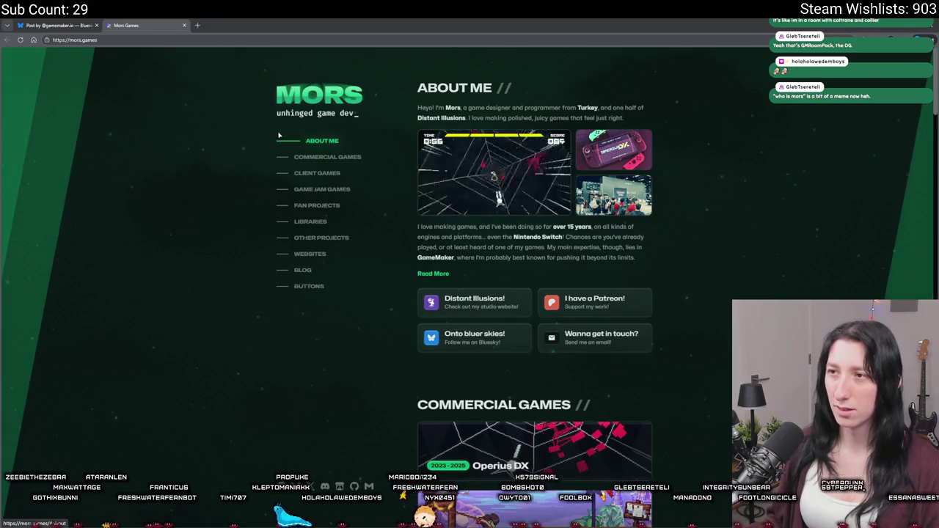
pyautogui.click(441, 118)
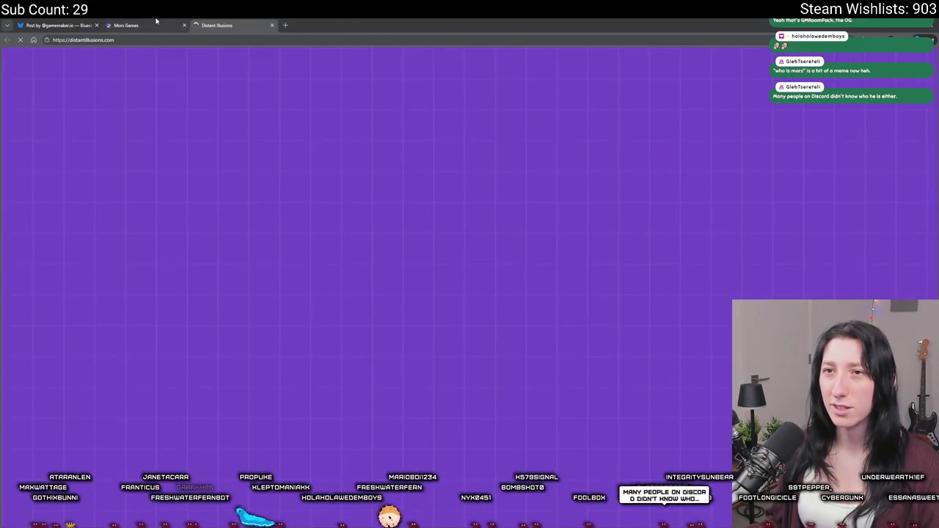
# Close Mors Games, view Dormiveglia via Our Games down to its Screenshots, then close the studio site.
pyautogui.click(184, 25)
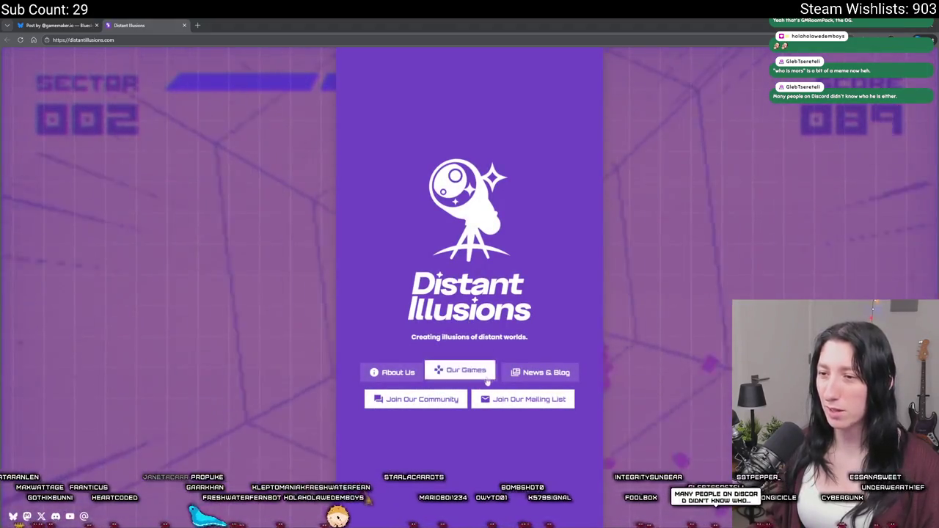
pyautogui.click(462, 372)
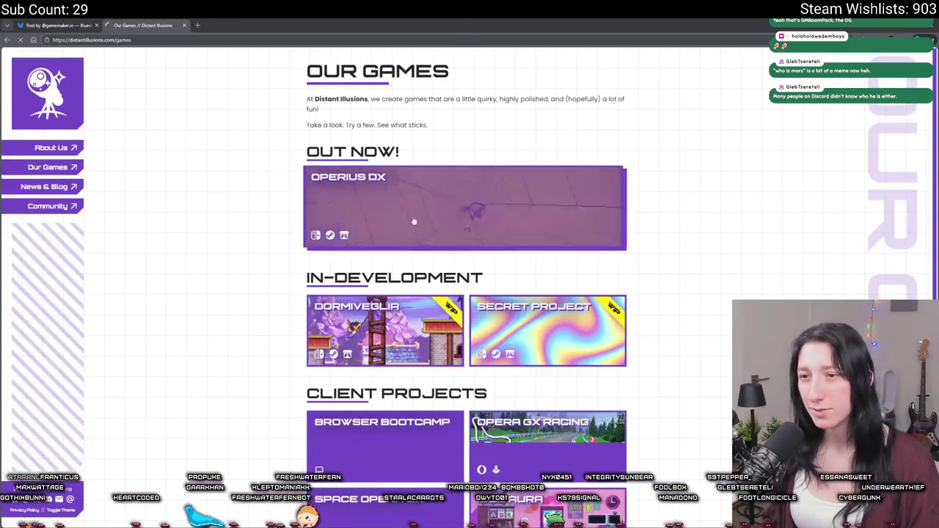
pyautogui.click(405, 297)
pyautogui.scroll(-2, 406, 296)
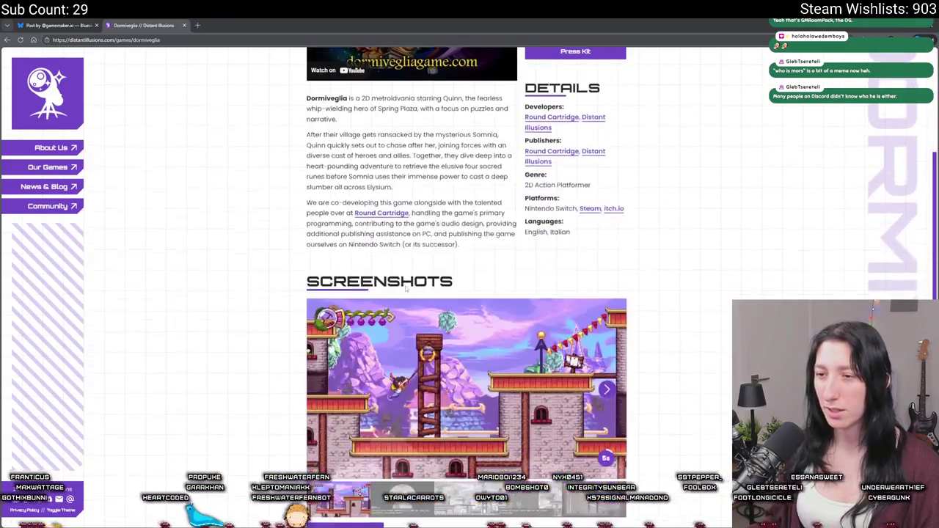
pyautogui.scroll(-1, 467, 293)
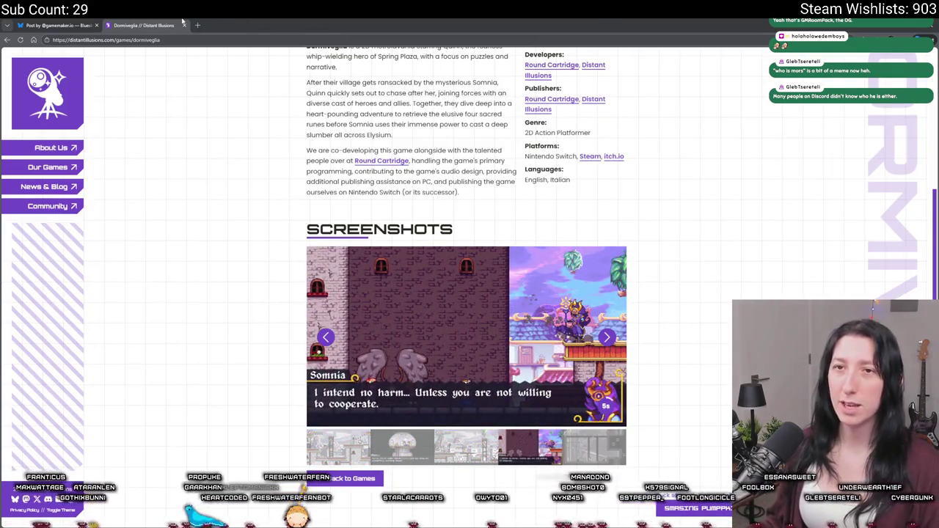
pyautogui.click(183, 25)
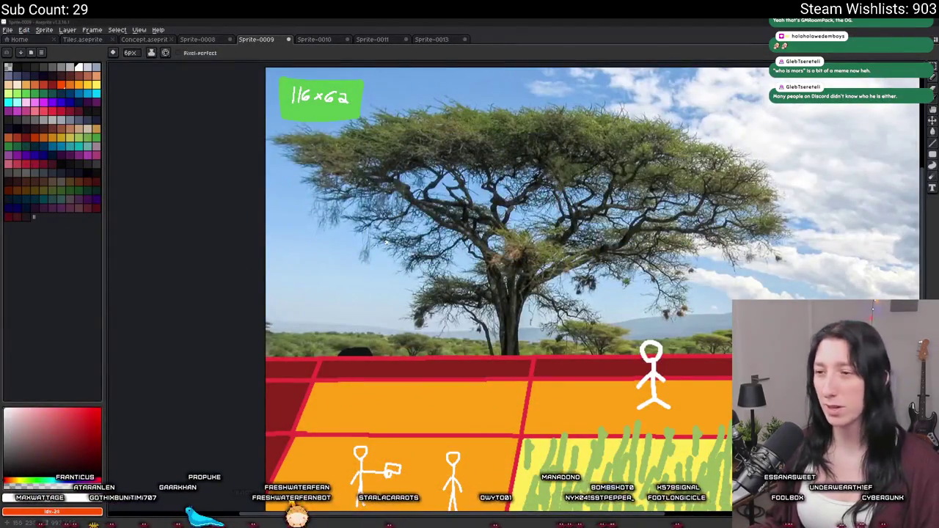
# Zoom and pan around the savanna field mockup, then return to GameMaker's peashooter script.
pyautogui.scroll(-3, 384, 242)
pyautogui.scroll(4, 384, 253)
pyautogui.moveTo(383, 266); pyautogui.dragTo(323, 229)
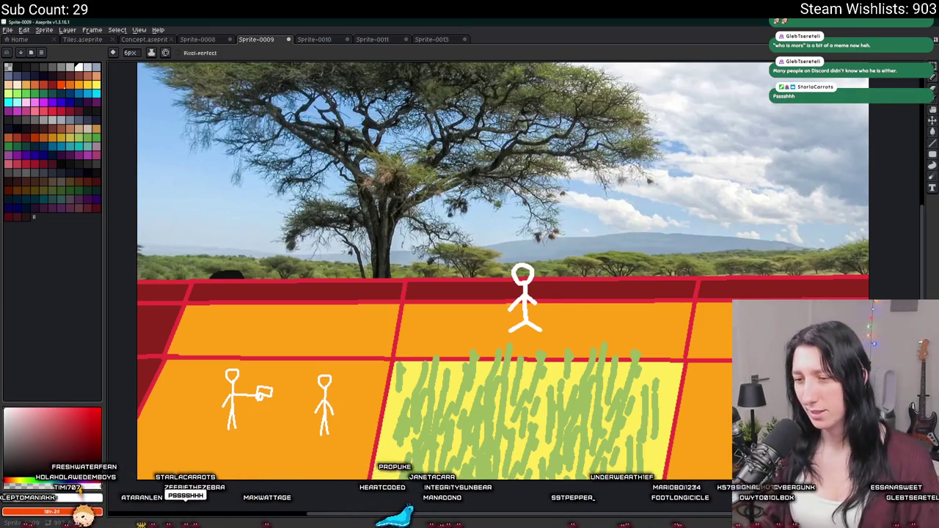
pyautogui.hotkey('alt', 'Tab')
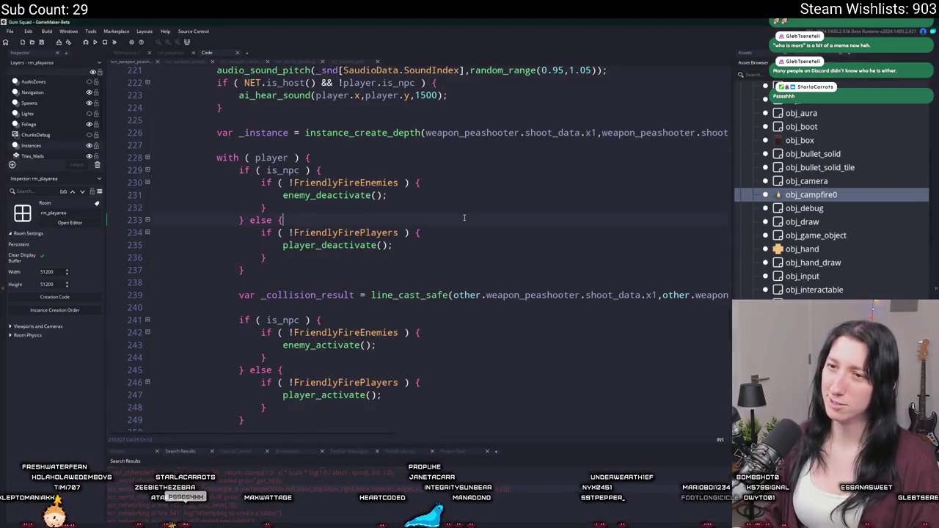
# Open the rm_playarea room editor, show the Asset Browser, and pan and zoom around the room.
pyautogui.scroll(3, 463, 217)
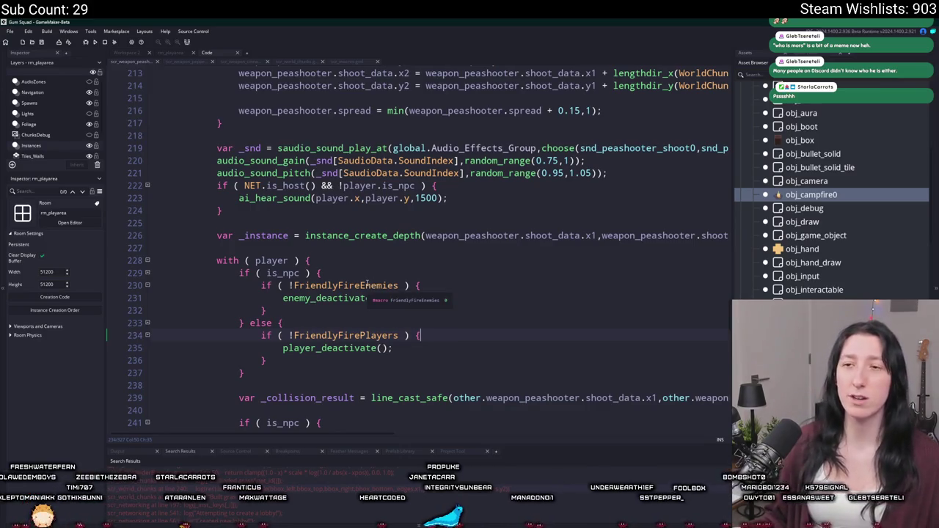
pyautogui.click(168, 55)
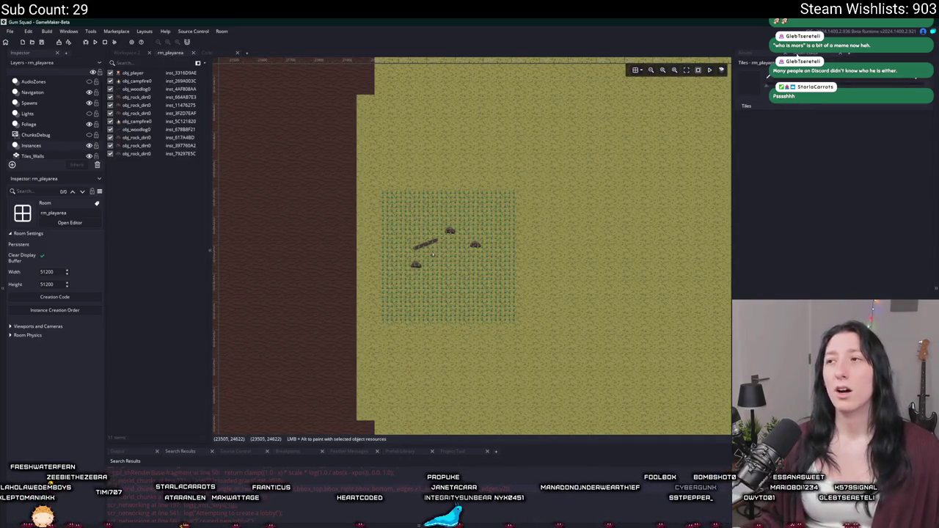
pyautogui.click(747, 52)
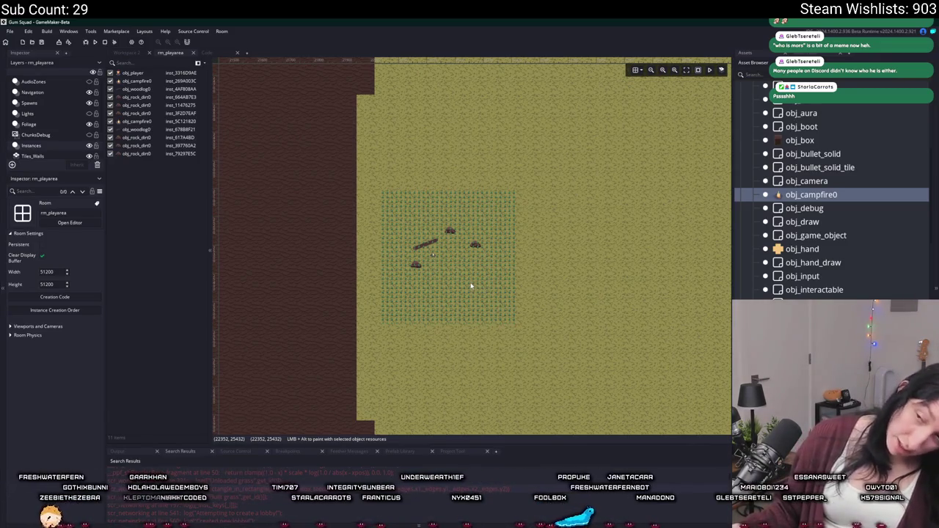
pyautogui.moveTo(519, 289)
pyautogui.mouseDown()
pyautogui.moveTo(447, 218)
pyautogui.moveTo(352, 224)
pyautogui.mouseUp()
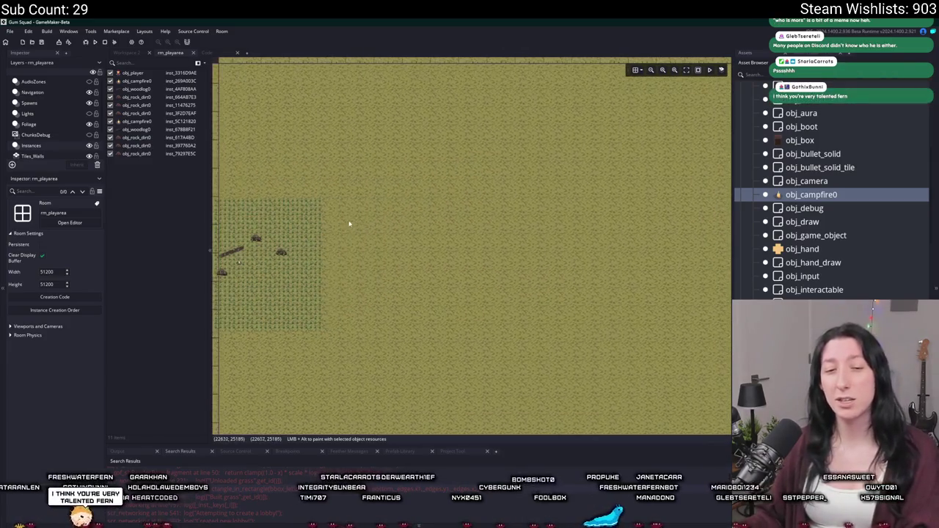
pyautogui.keyDown('ctrl'); pyautogui.scroll(-2, 424, 261); pyautogui.keyUp('ctrl')
pyautogui.hscroll(-5, 343, 264)
pyautogui.keyDown('ctrl'); pyautogui.scroll(-2, 343, 264); pyautogui.keyUp('ctrl')
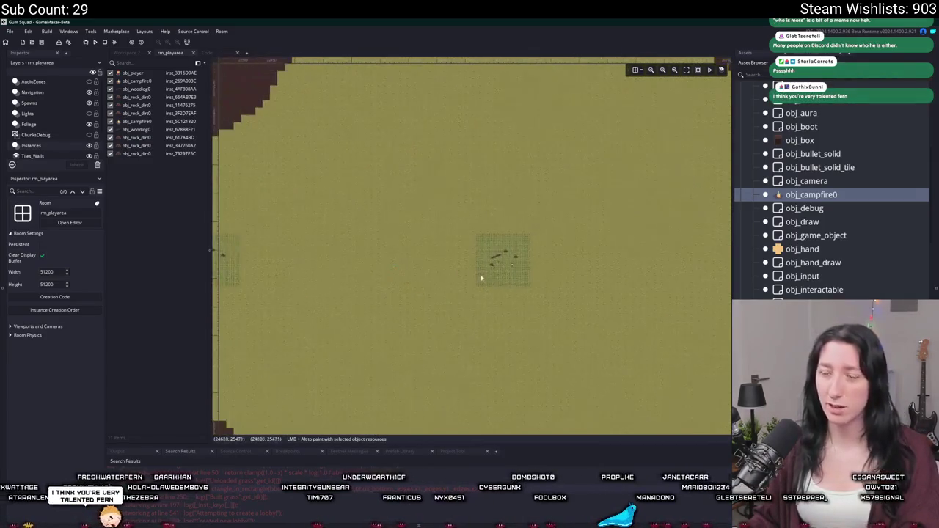
pyautogui.keyDown('ctrl'); pyautogui.scroll(3, 456, 260); pyautogui.keyUp('ctrl')
pyautogui.keyDown('ctrl'); pyautogui.scroll(3, 456, 259); pyautogui.keyUp('ctrl')
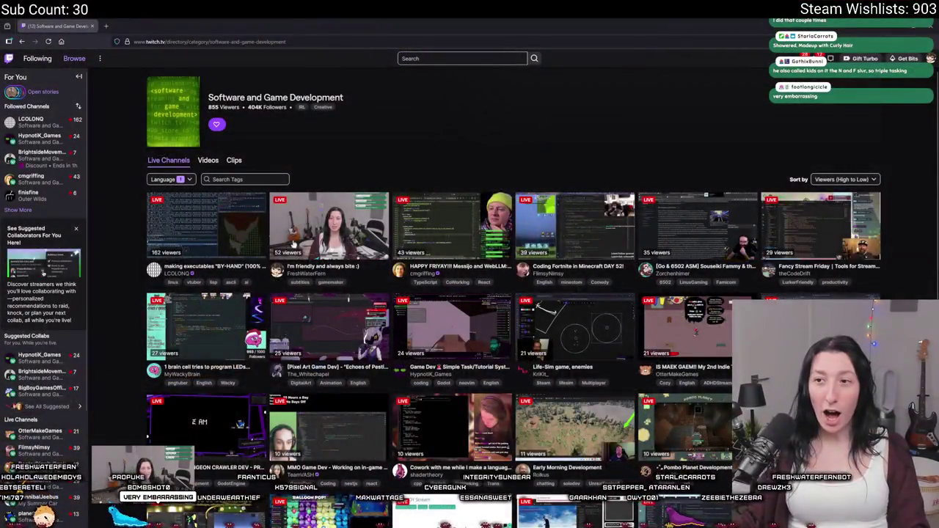
# Bring up Twitch's Software and Game Development category with its live channels.
pyautogui.moveTo(317, 205)
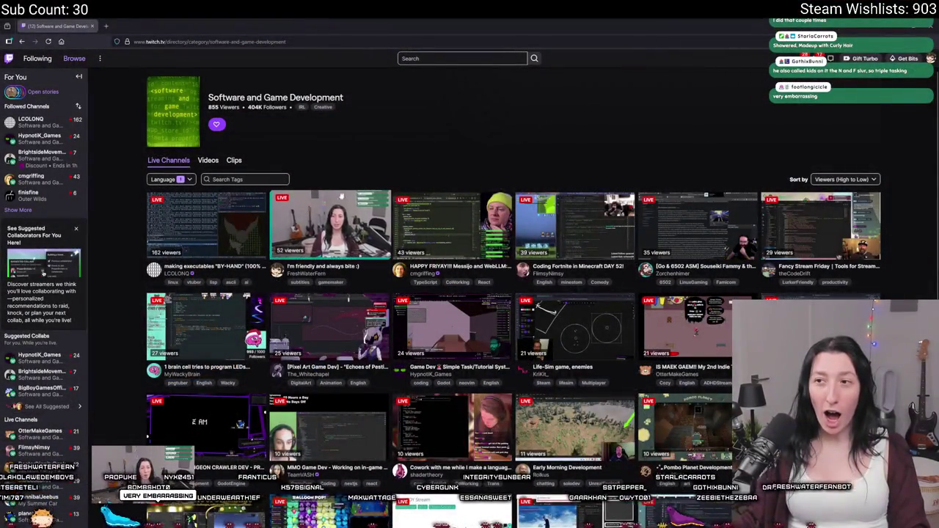